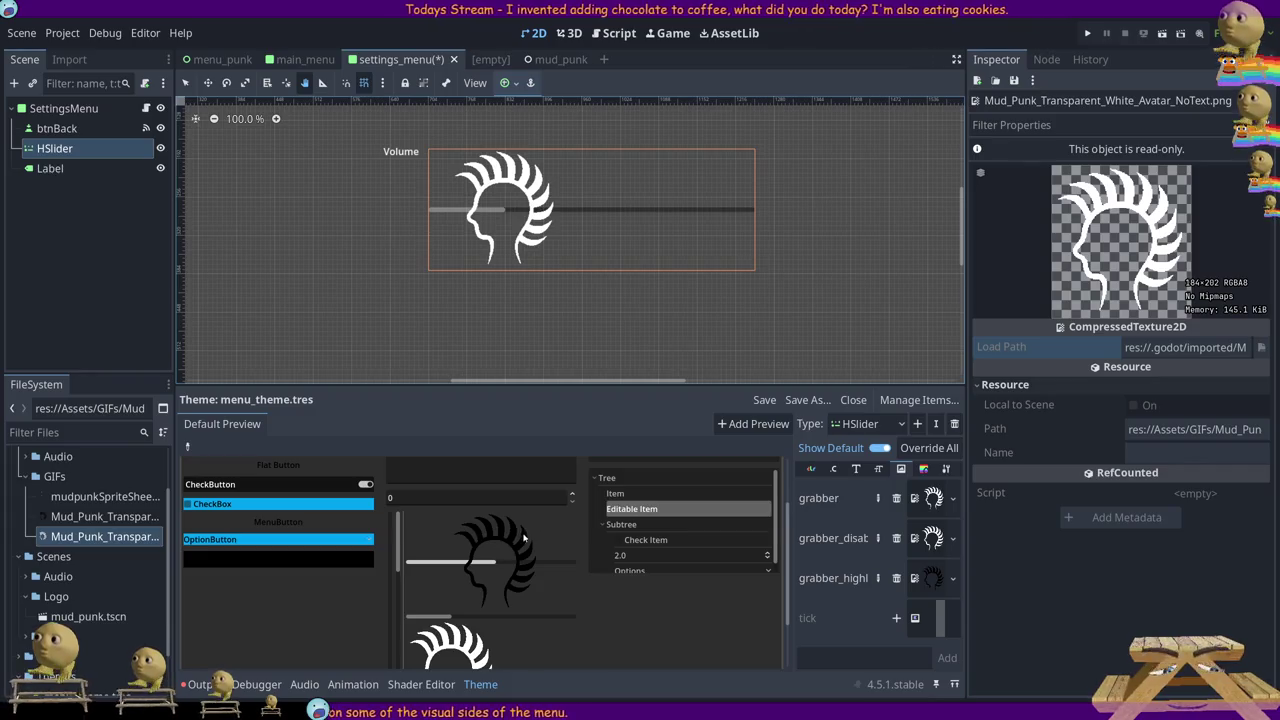
# - Select the HSlider's punk-head grabber texture to inspect it in the Inspector
pyautogui.click(932, 497)
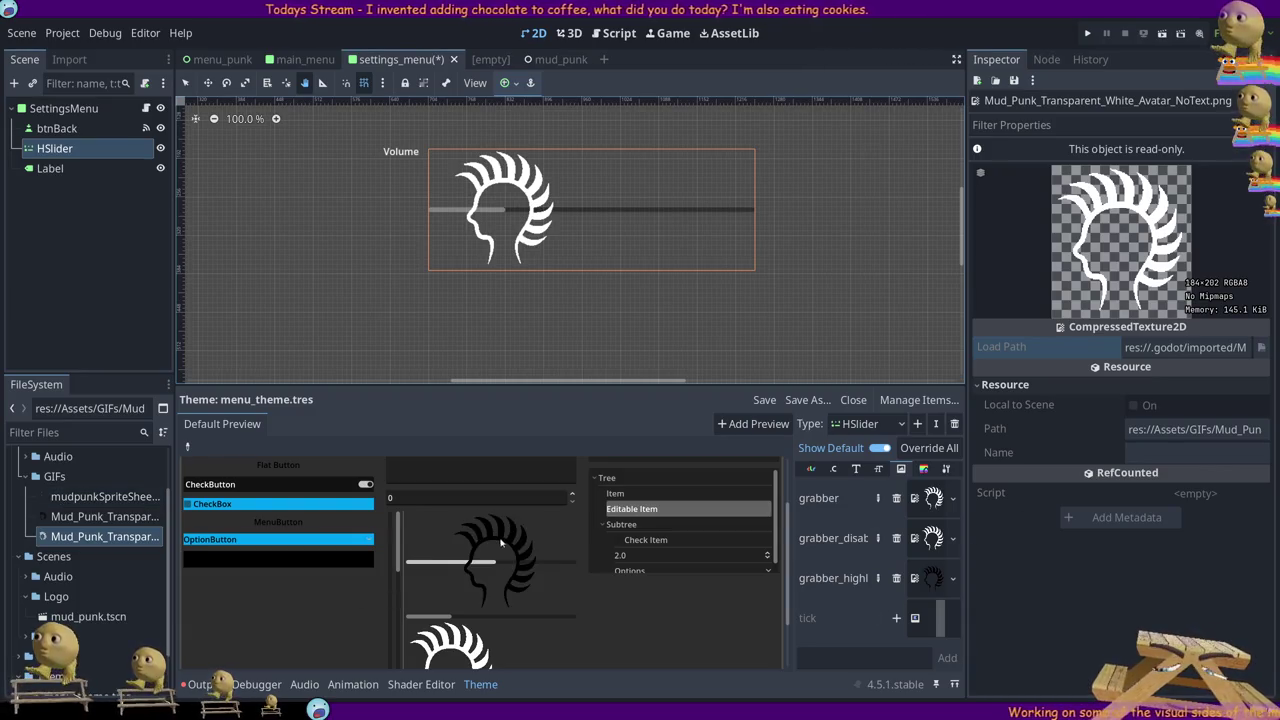
# - Slide the preview slider to test the punk-head grabber, then briefly check its StyleBox entries
pyautogui.moveTo(514, 212)
pyautogui.mouseDown()
pyautogui.moveTo(462, 212)
pyautogui.moveTo(517, 237)
pyautogui.mouseUp()
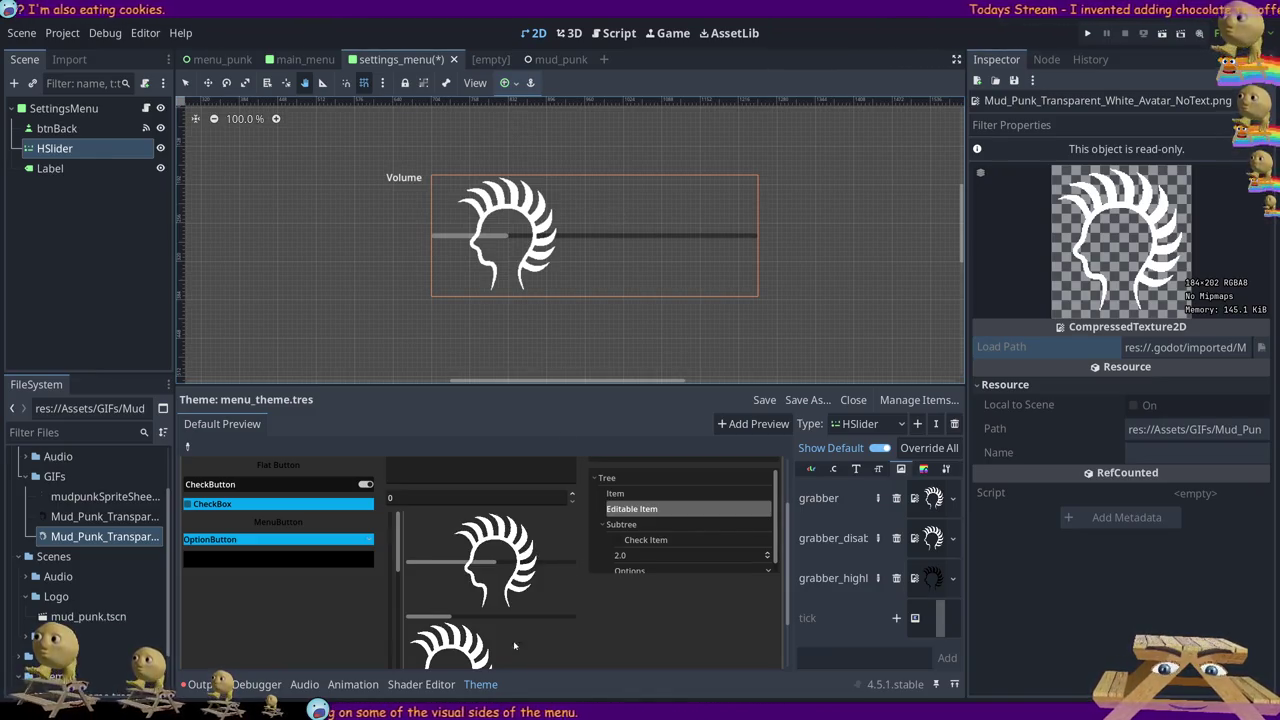
pyautogui.moveTo(497, 562)
pyautogui.mouseDown()
pyautogui.moveTo(443, 563)
pyautogui.moveTo(471, 568)
pyautogui.mouseUp()
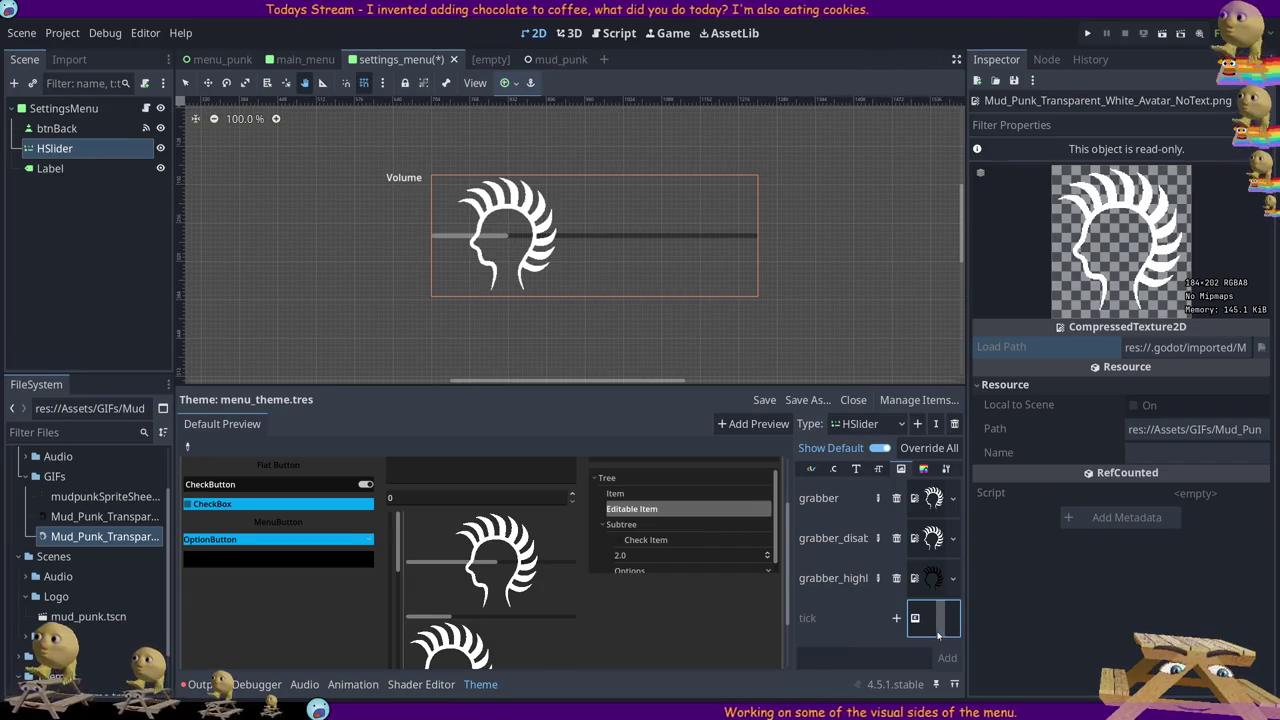
pyautogui.click(923, 469)
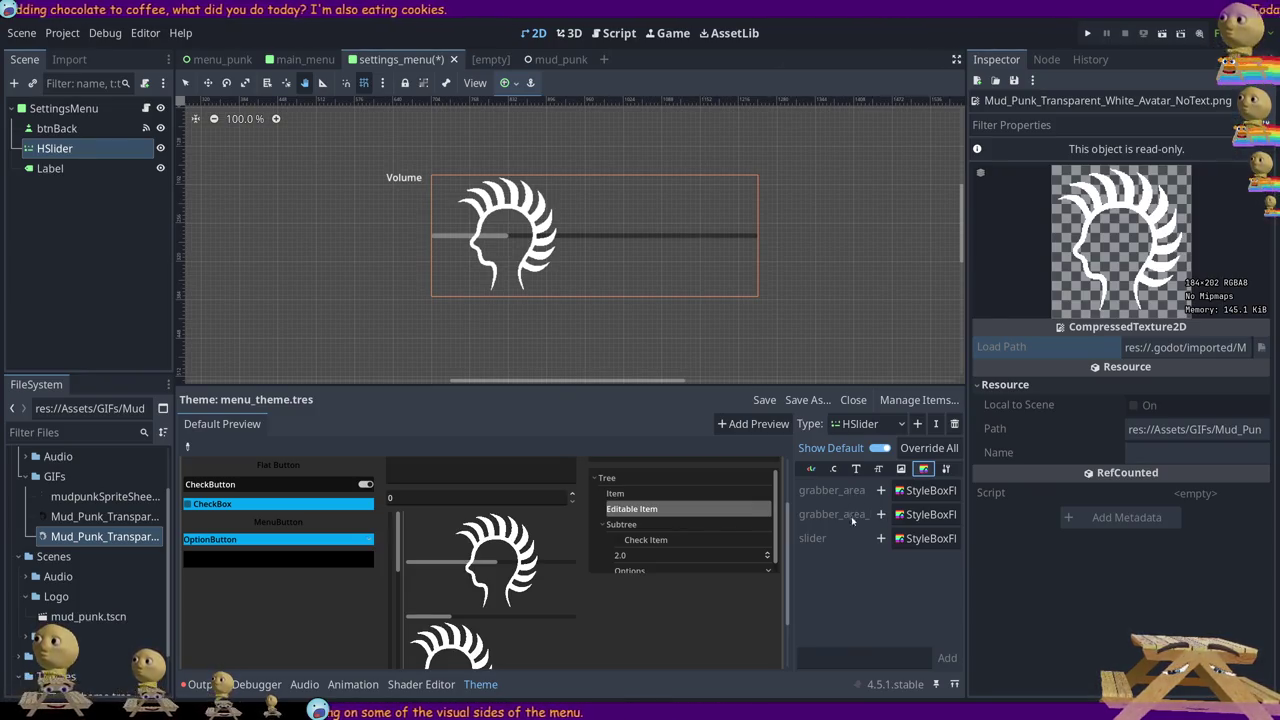
pyautogui.click(901, 469)
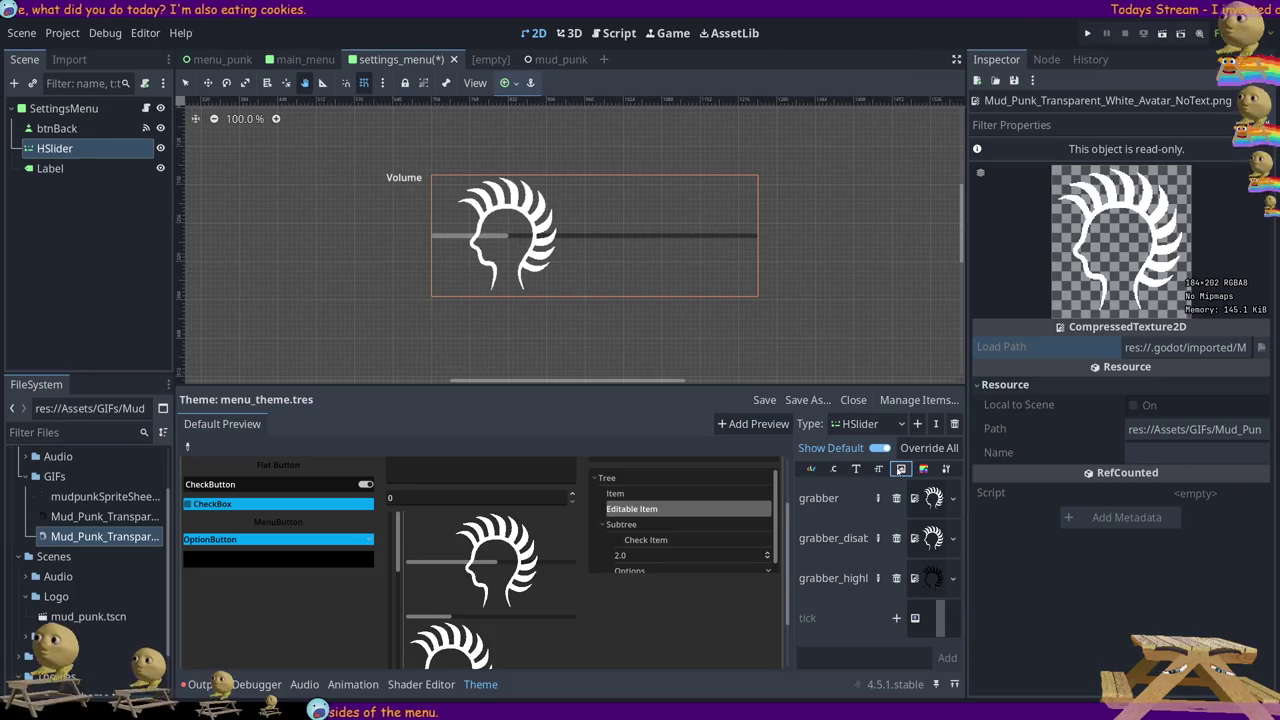
# - Flip to the HSlider's StyleBox entries and back to its grabber and tick icon entries
pyautogui.click(923, 470)
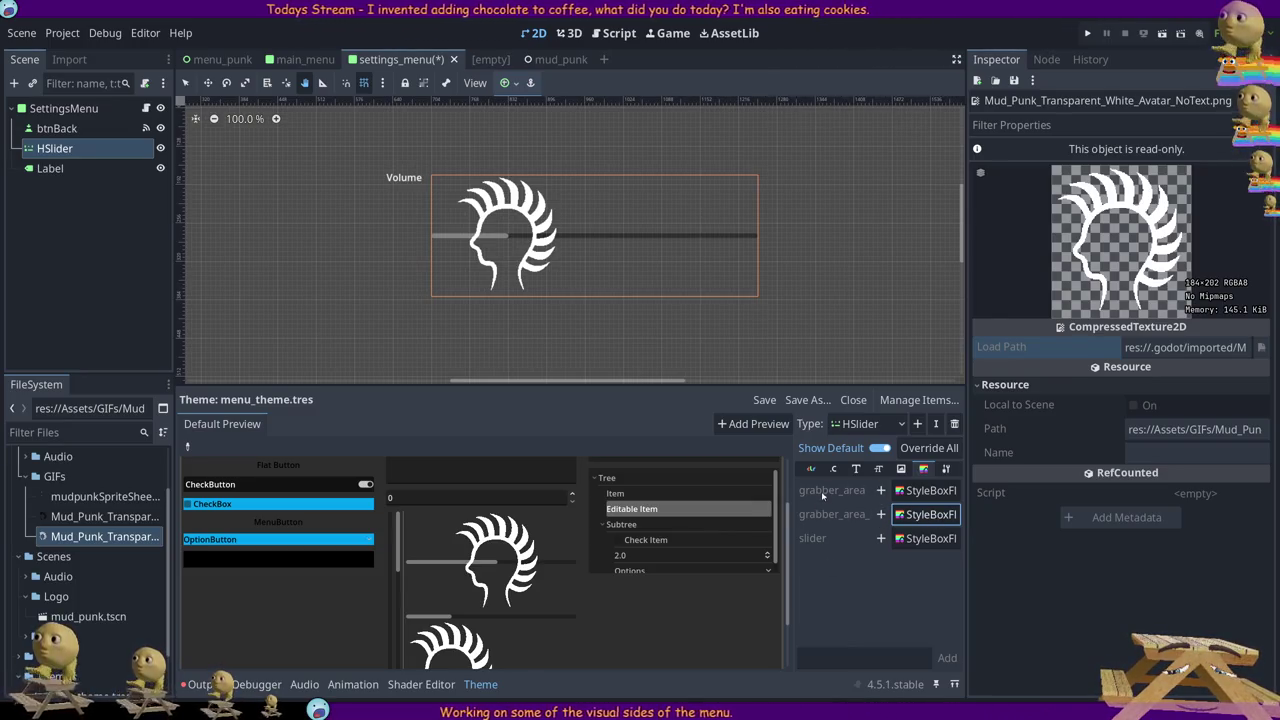
pyautogui.click(900, 469)
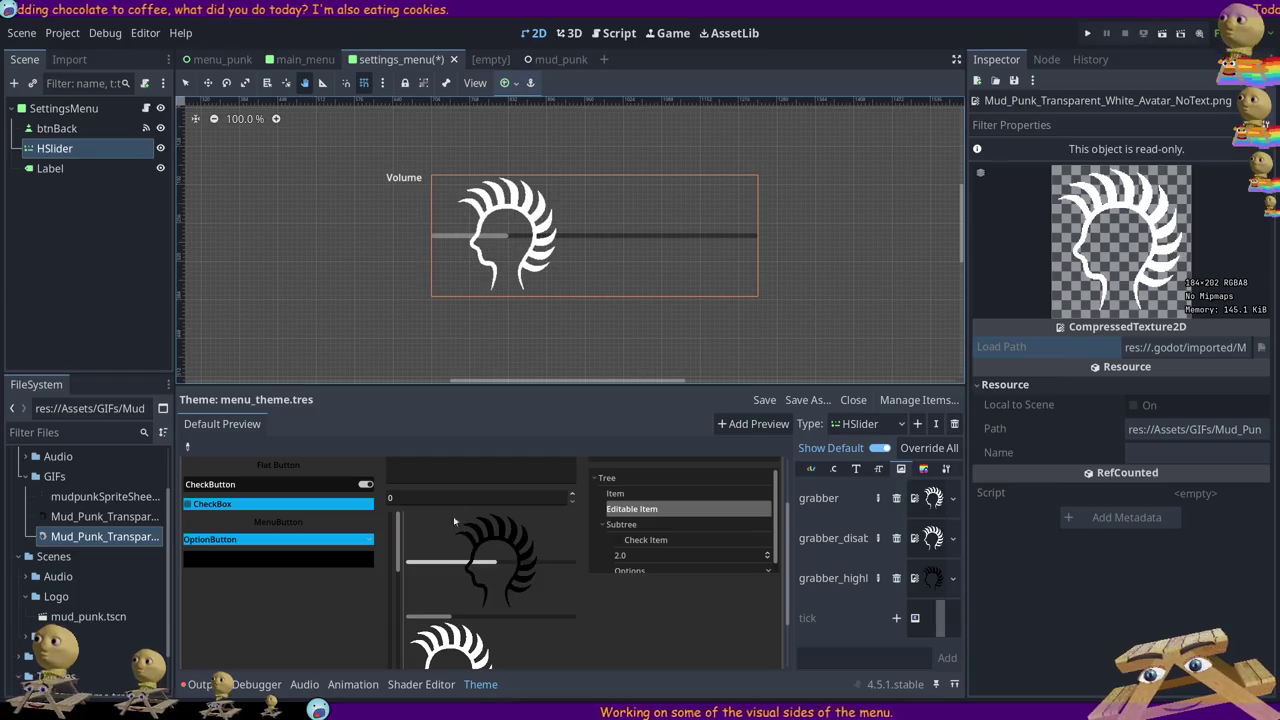
# - Zoom the 2D viewport out and back in to about 161% on the Volume slider's grabber
pyautogui.scroll(-2, 483, 595)
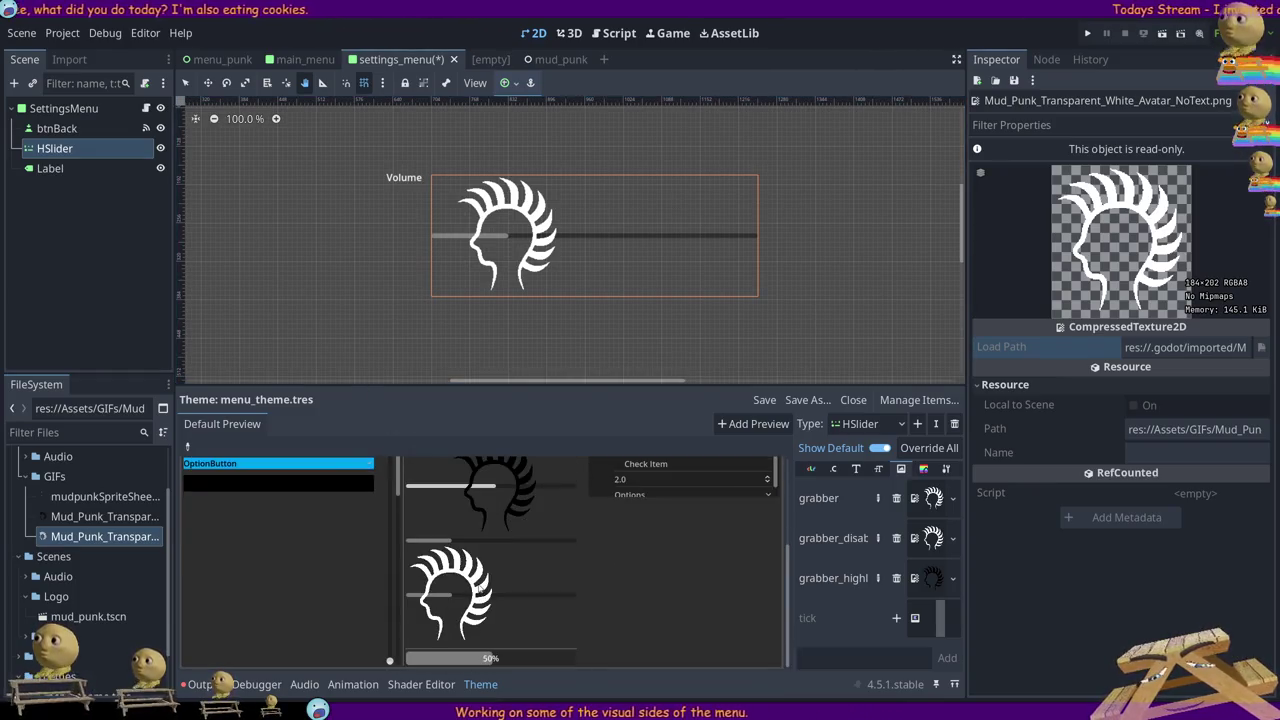
pyautogui.scroll(3, 481, 590)
pyautogui.scroll(-2, 488, 598)
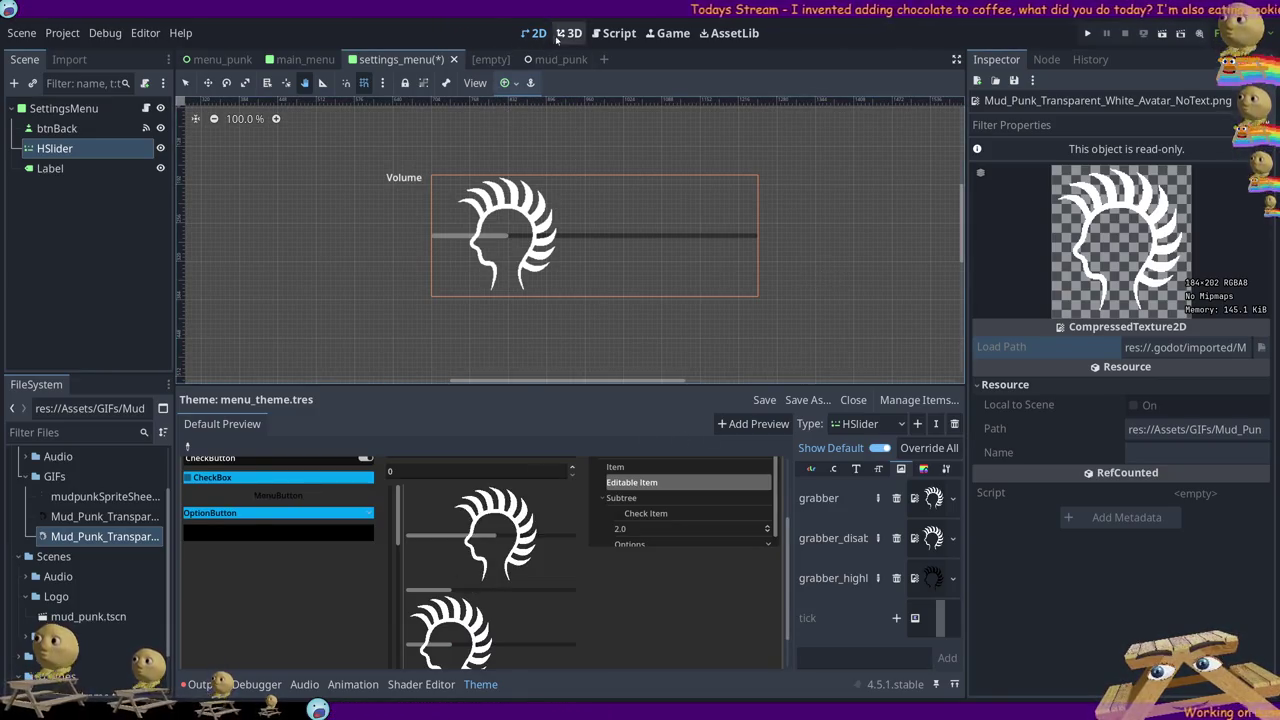
pyautogui.scroll(-6, 514, 215)
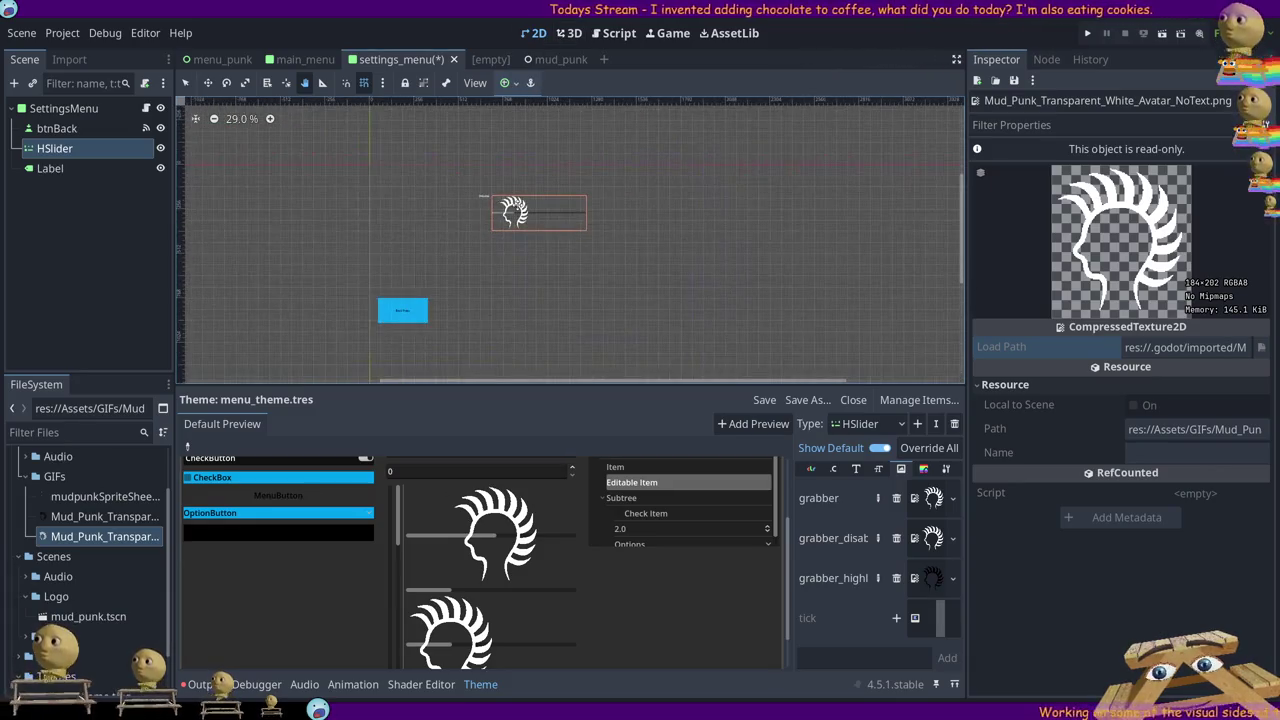
pyautogui.scroll(-2, 514, 226)
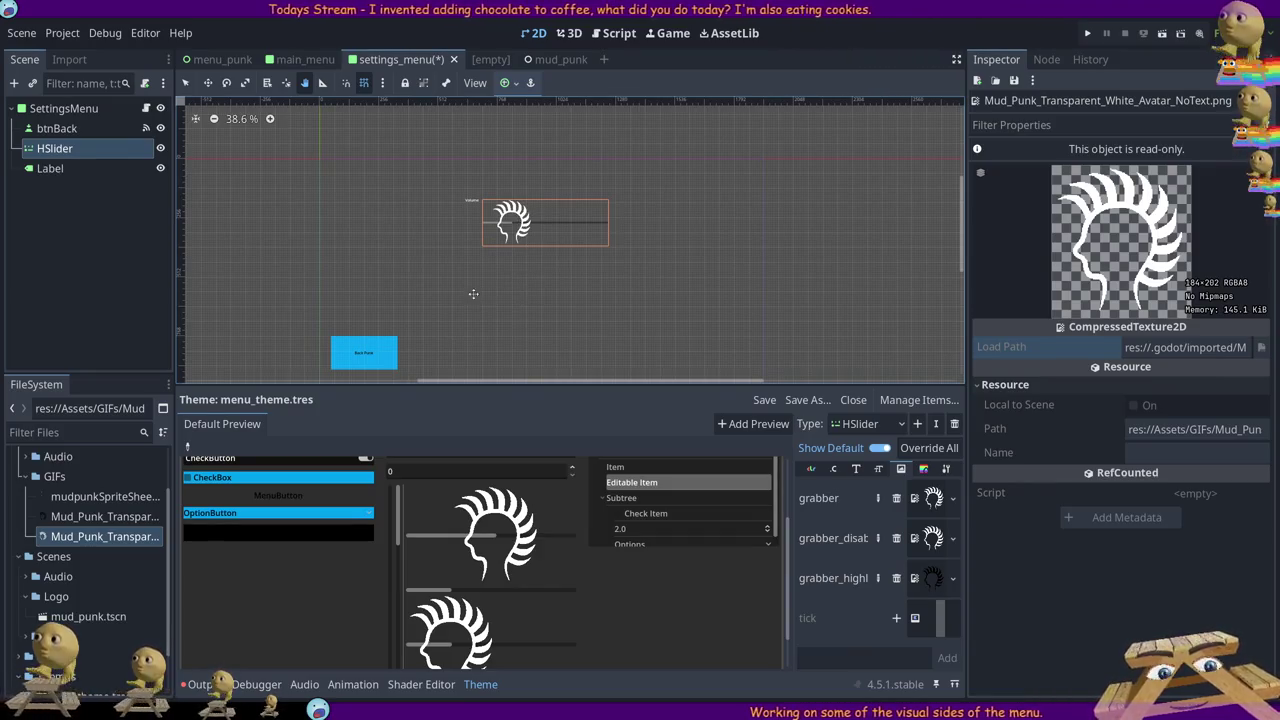
pyautogui.scroll(12, 489, 276)
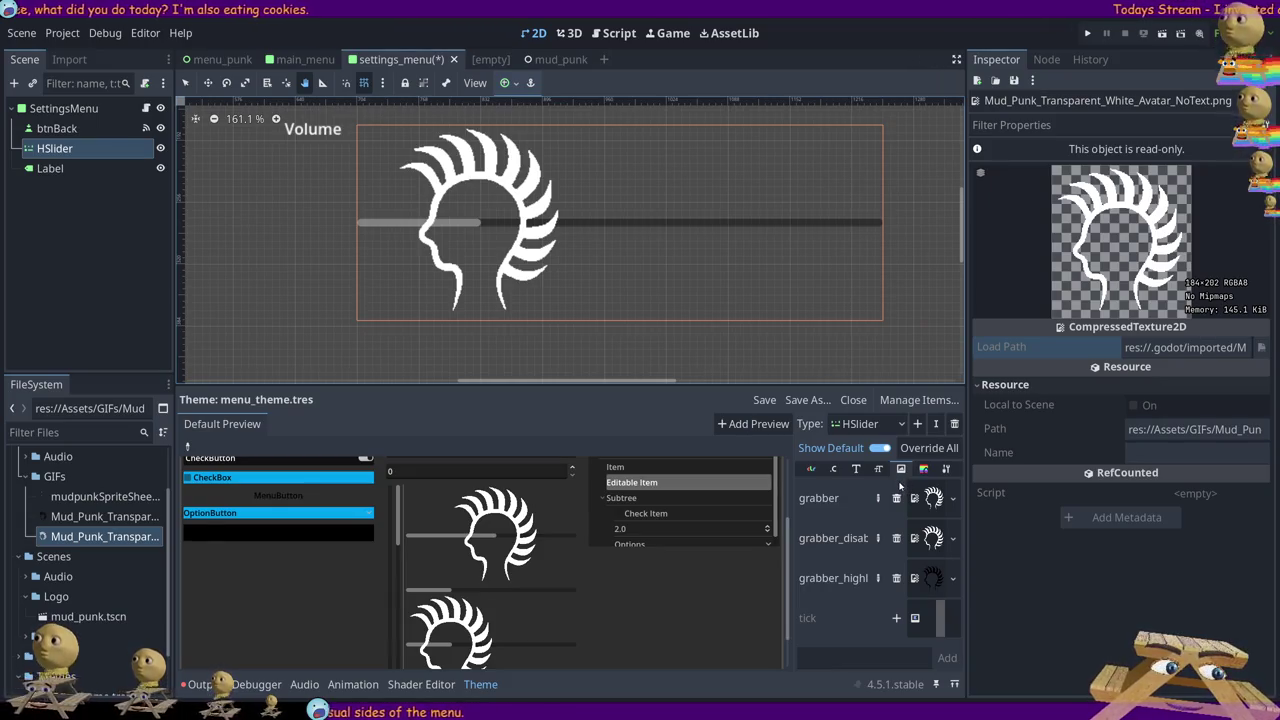
pyautogui.scroll(5, 533, 199)
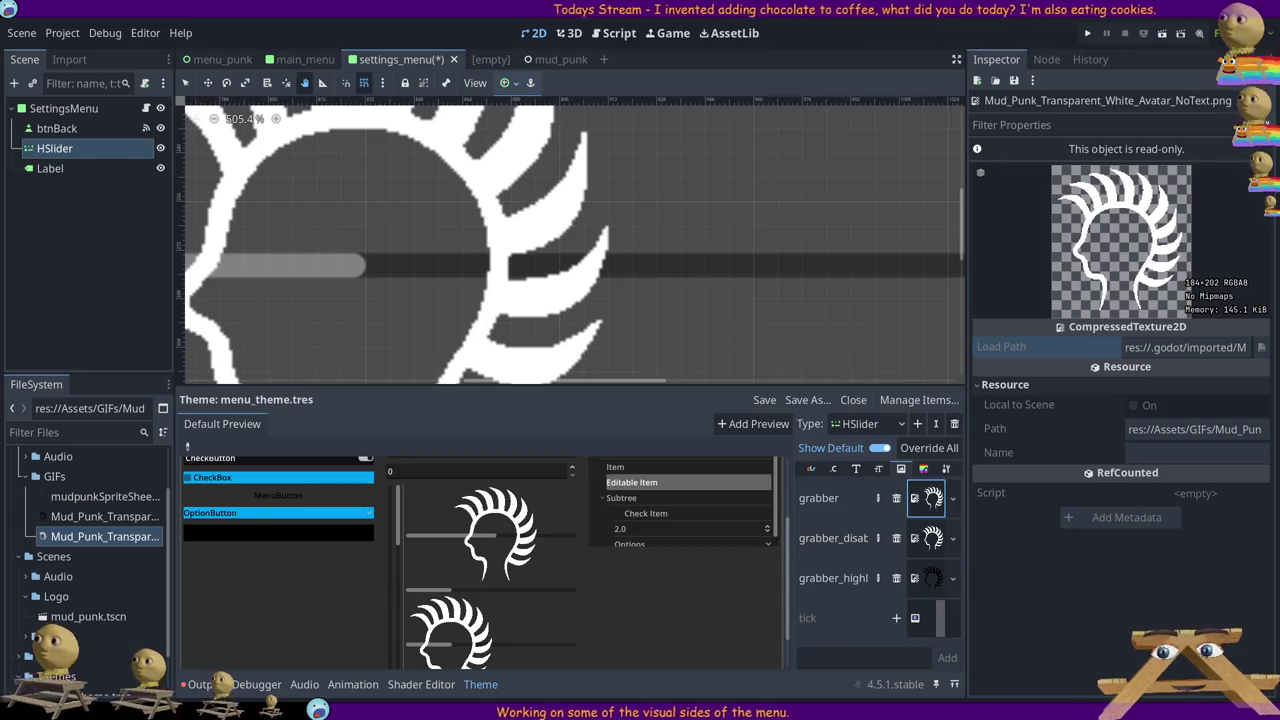
# - Switch from Godot to the pixel-art editor holding the punk-head avatar image
pyautogui.hotkey('alt', 'Tab')
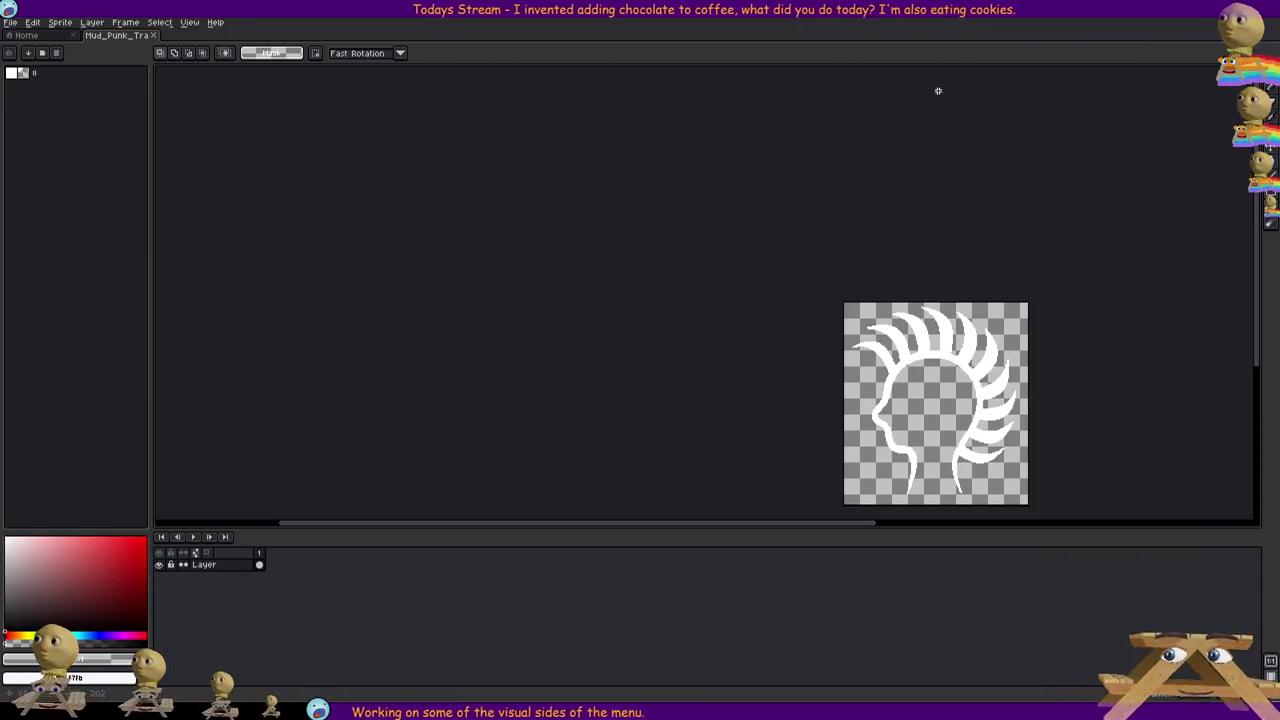
# - Zoom around the avatar sprite in Aseprite and open the Sprite Size dialog from the Sprite menu
pyautogui.scroll(-2, 991, 500)
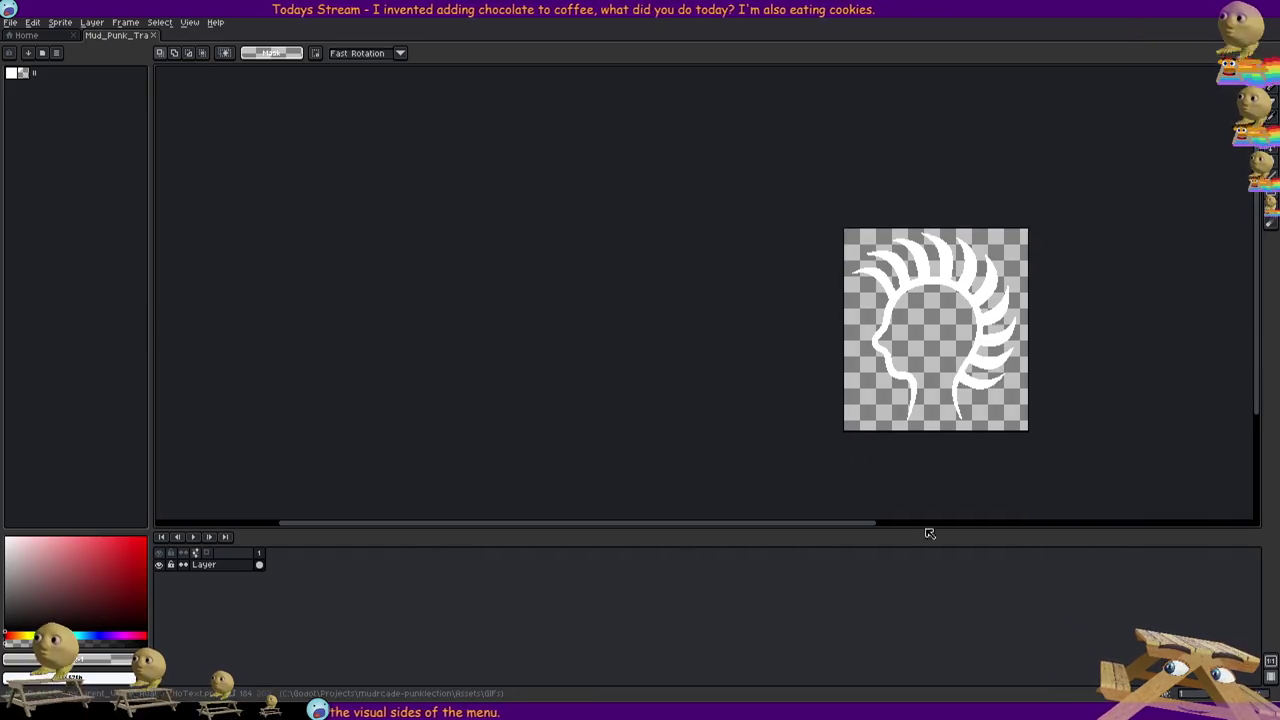
pyautogui.moveTo(823, 530); pyautogui.dragTo(1003, 511)
pyautogui.scroll(5, 620, 314)
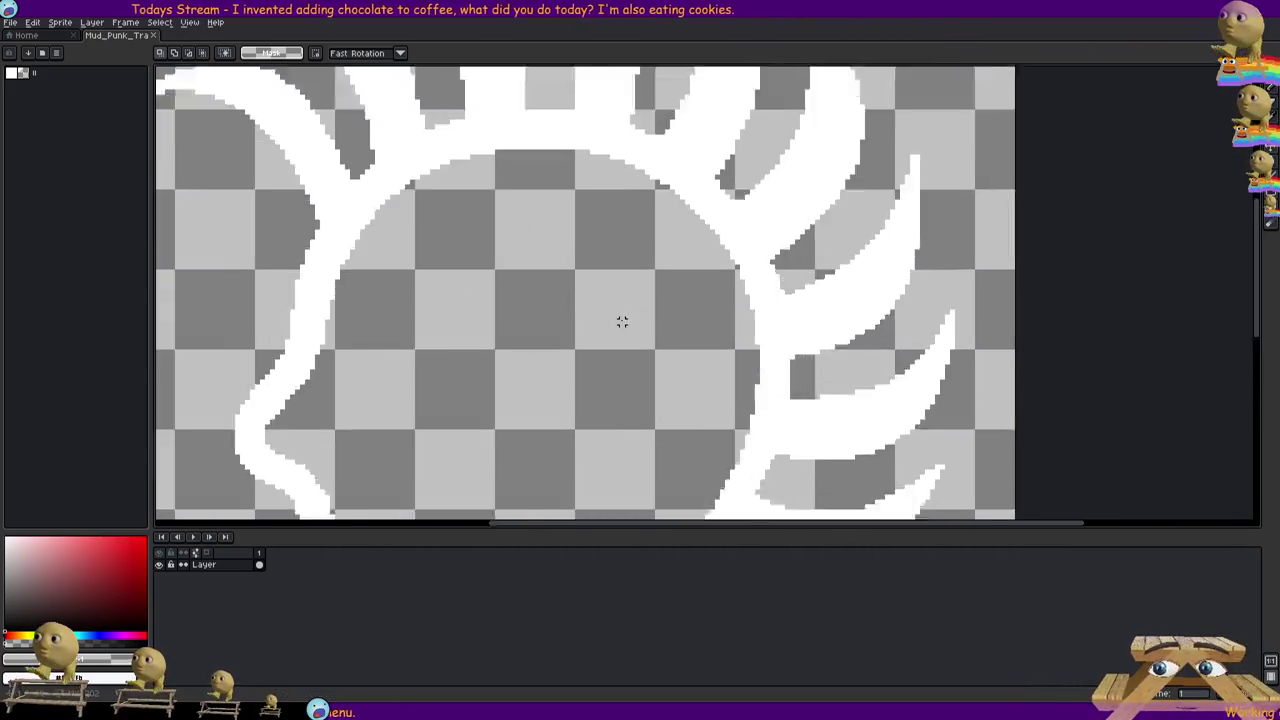
pyautogui.scroll(-5, 628, 316)
pyautogui.scroll(4, 649, 304)
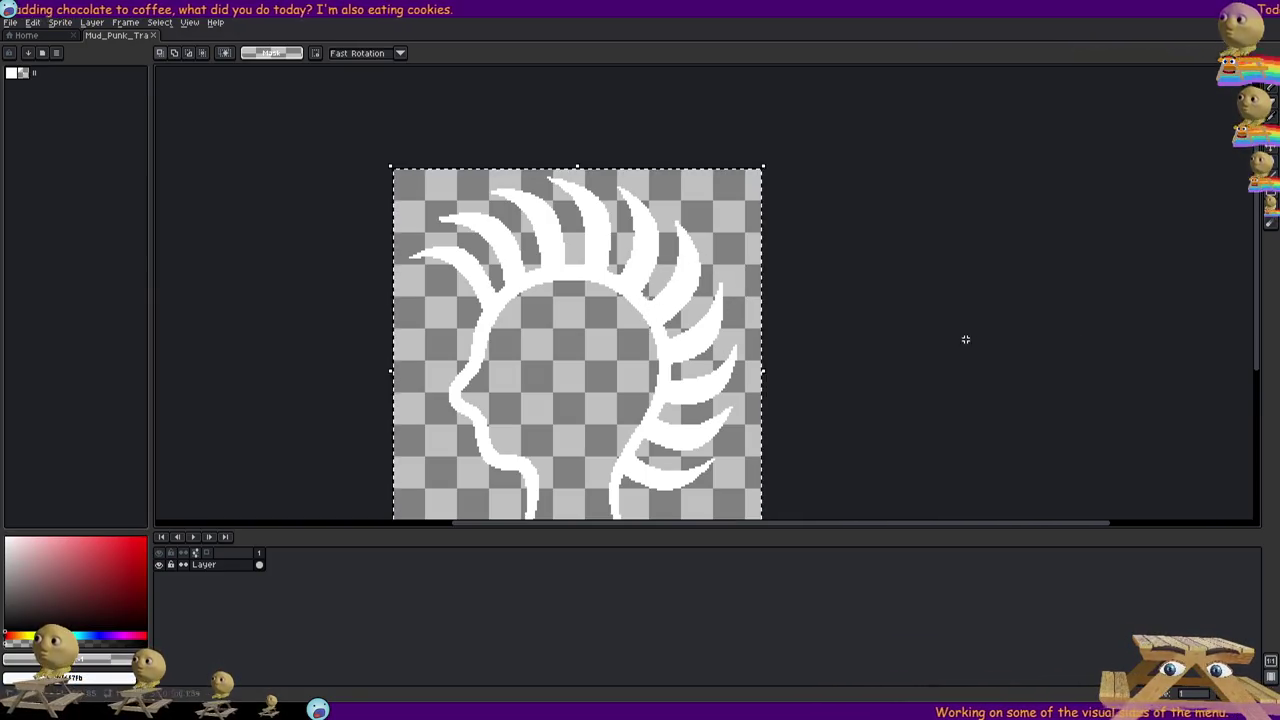
pyautogui.moveTo(1256, 295); pyautogui.dragTo(1261, 300)
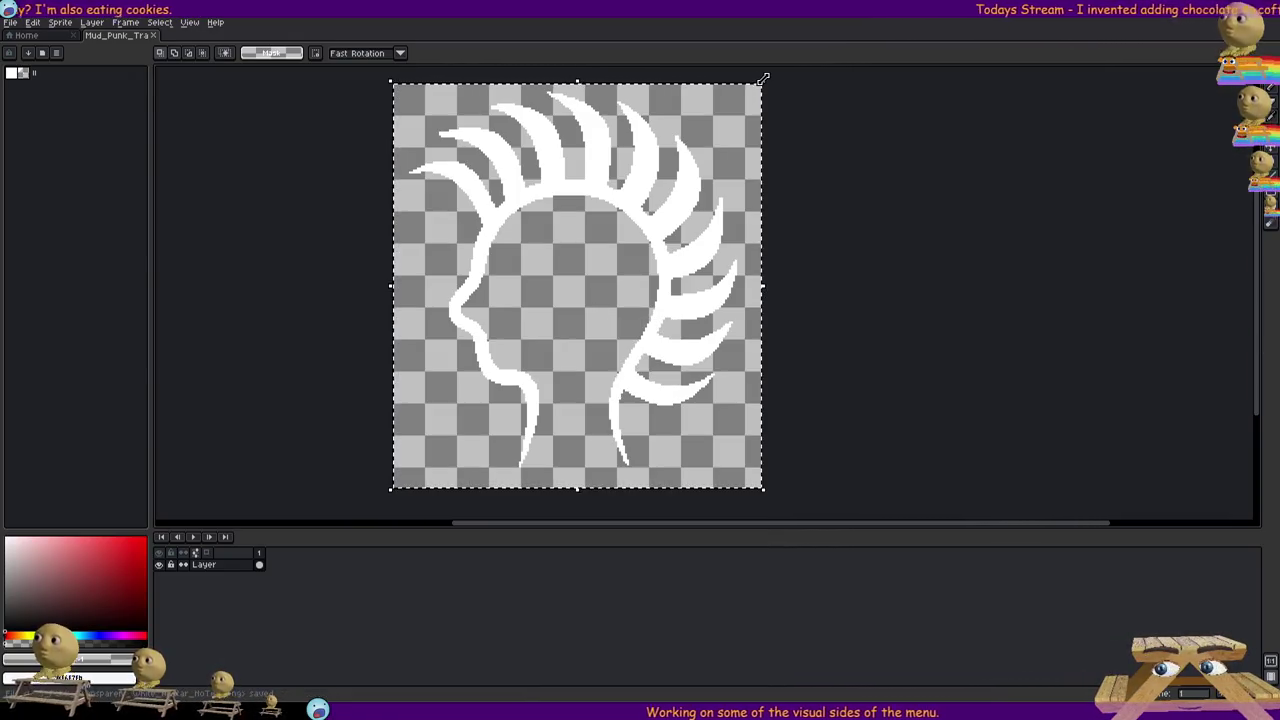
pyautogui.click(157, 22)
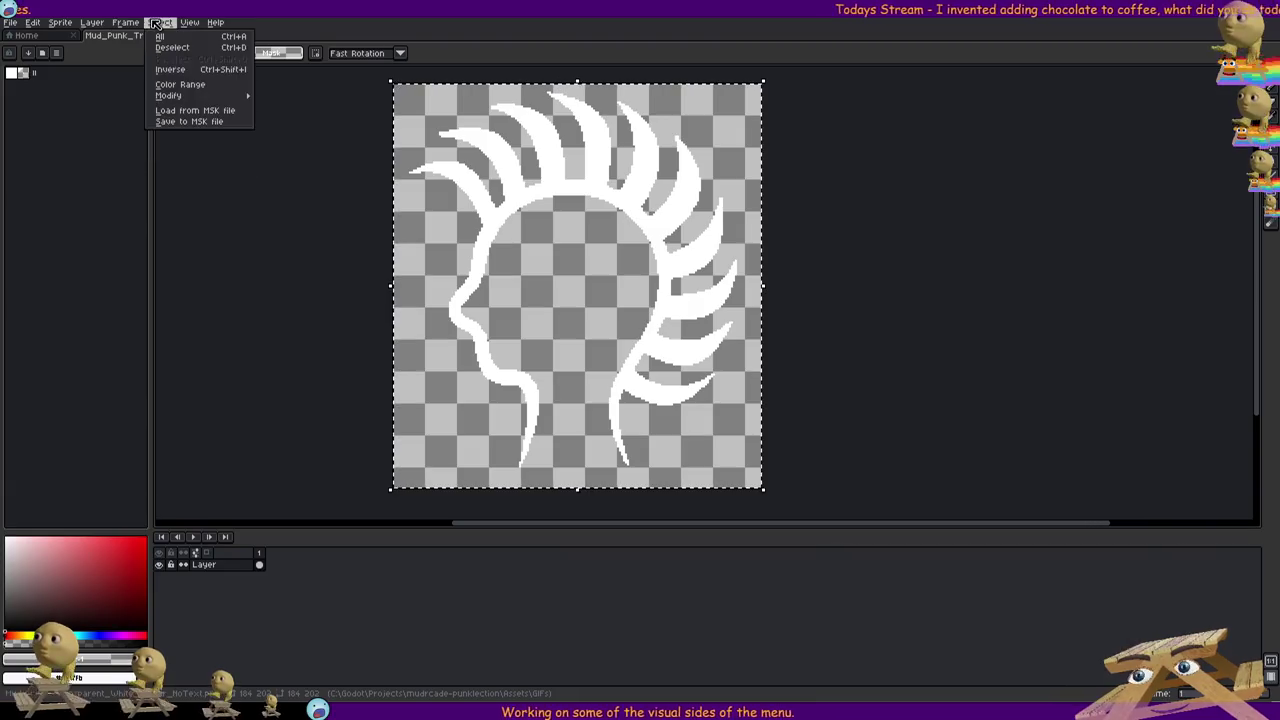
pyautogui.moveTo(184, 22)
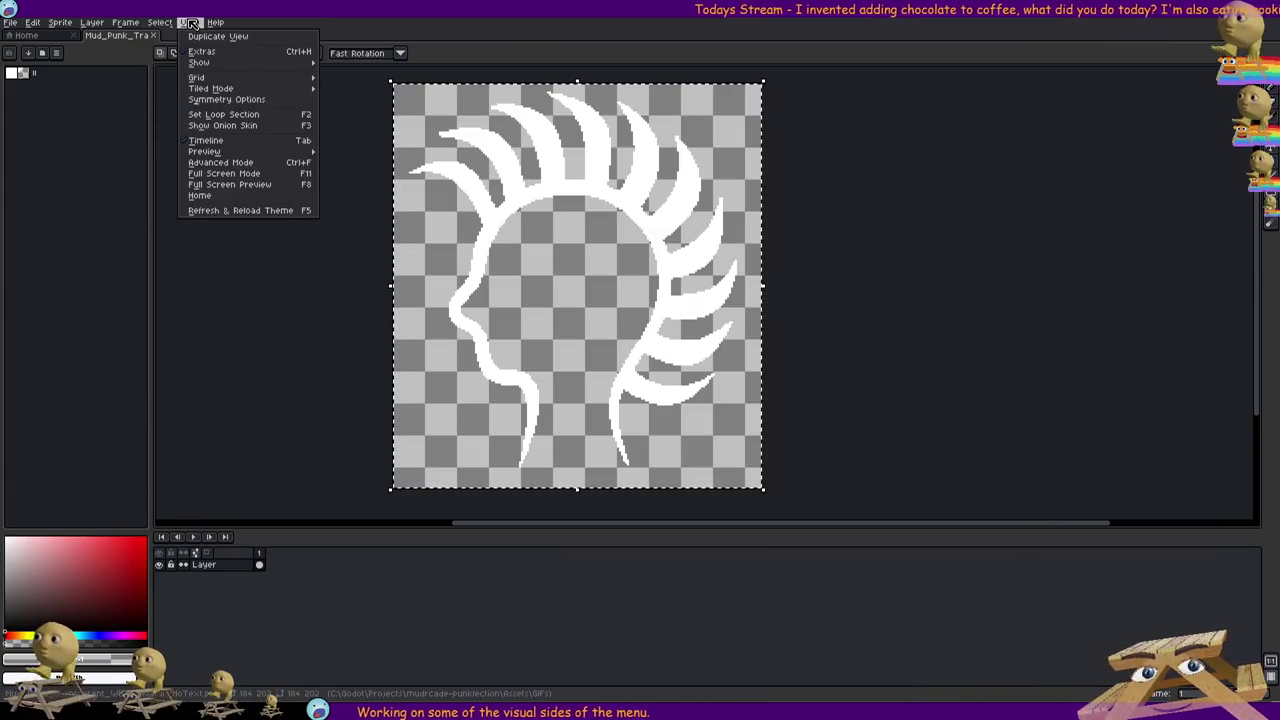
pyautogui.moveTo(126, 24)
pyautogui.moveTo(66, 24)
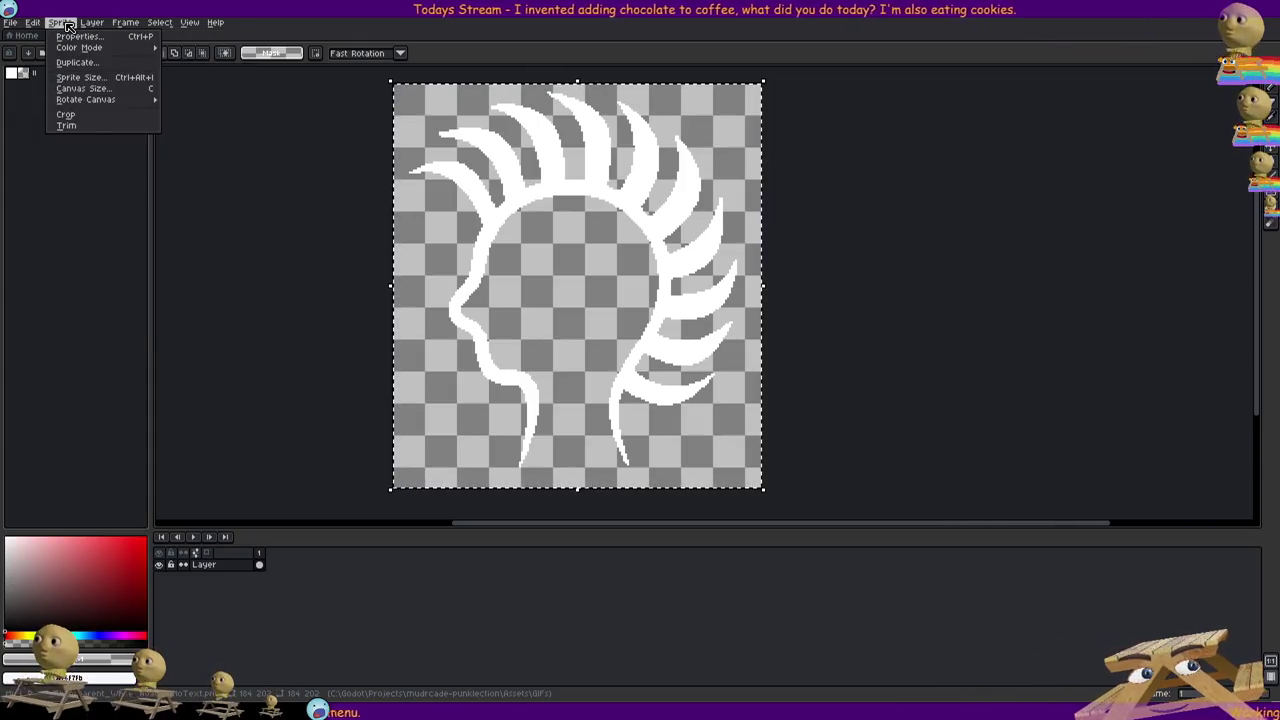
pyautogui.click(90, 77)
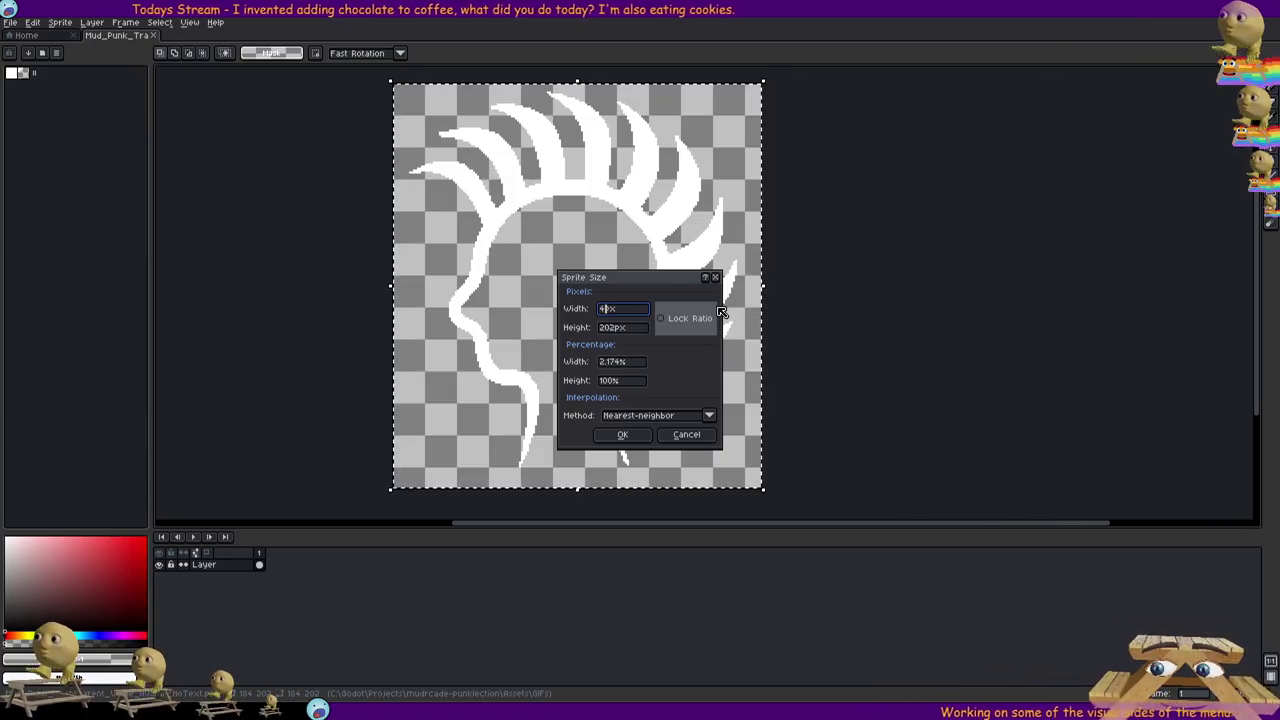
# - Resize the punk-head sprite to 50×50 pixels, zoom to check it, then switch to Paint
pyautogui.write('0')
pyautogui.press('Tab')
pyautogui.write('60')
pyautogui.press('BackSpace')
pyautogui.press('BackSpace')
pyautogui.write('50')
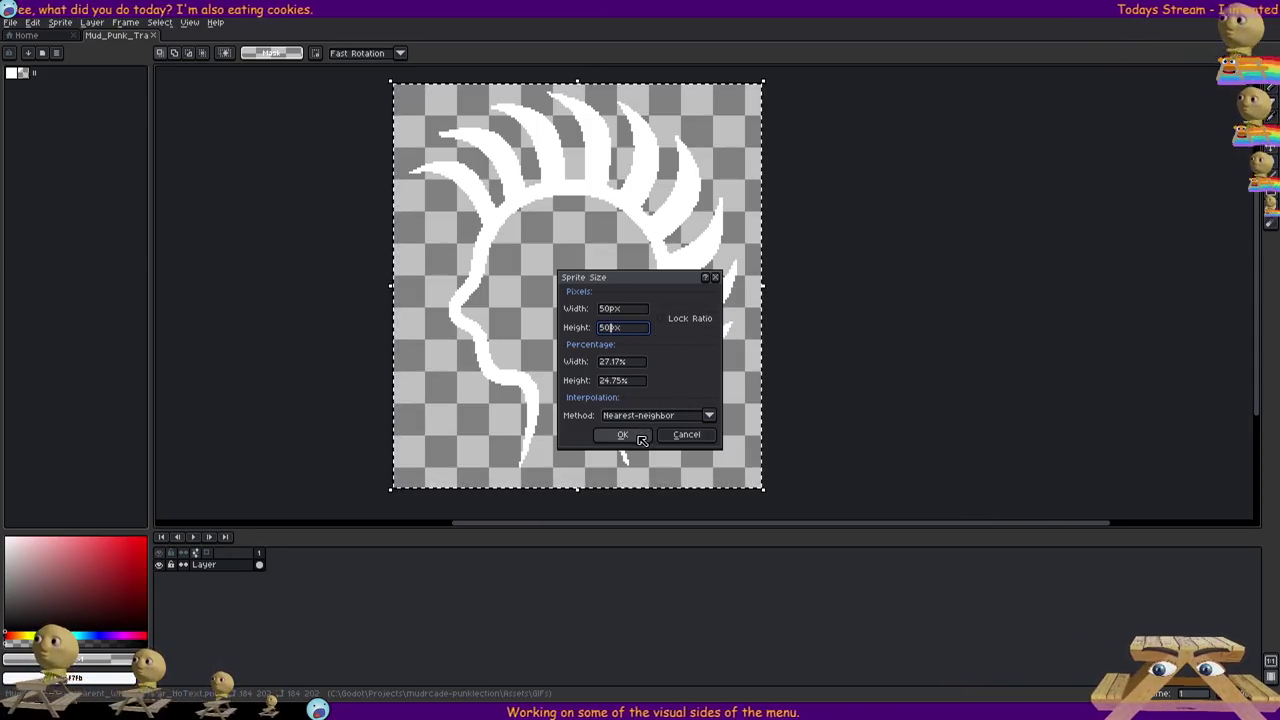
pyautogui.click(622, 434)
pyautogui.scroll(4, 728, 289)
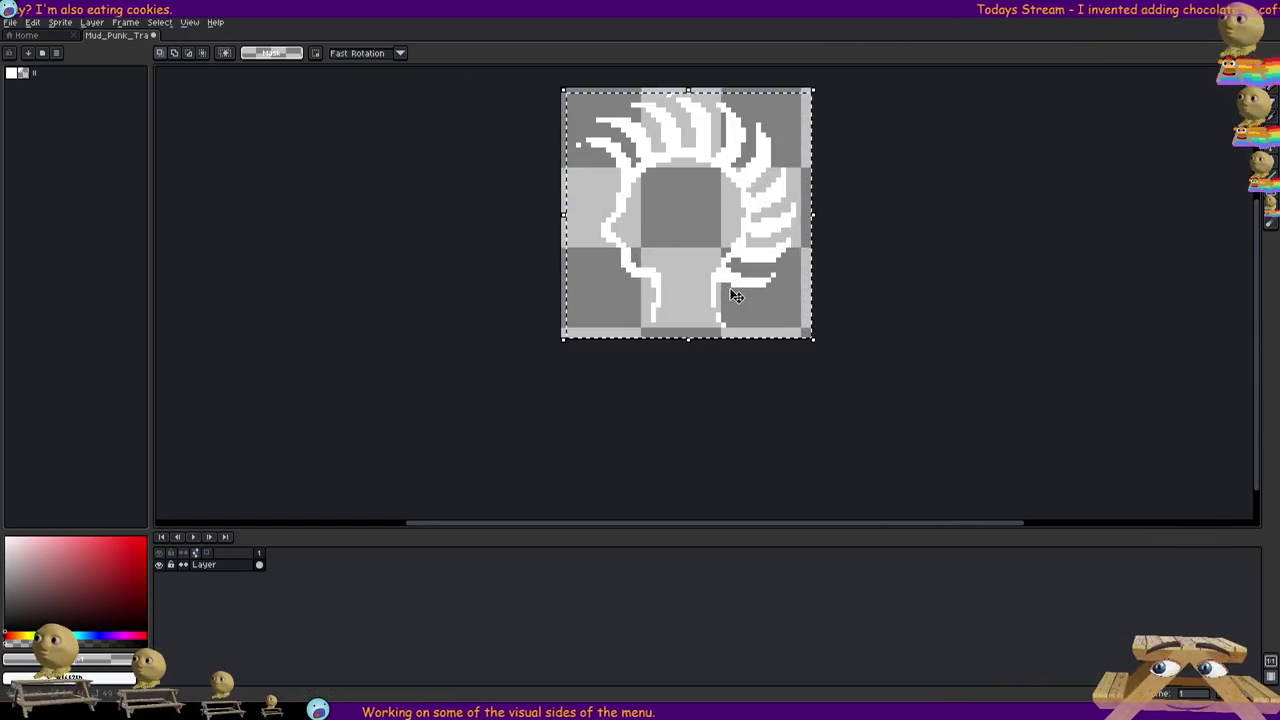
pyautogui.scroll(-2, 726, 290)
pyautogui.scroll(-3, 662, 312)
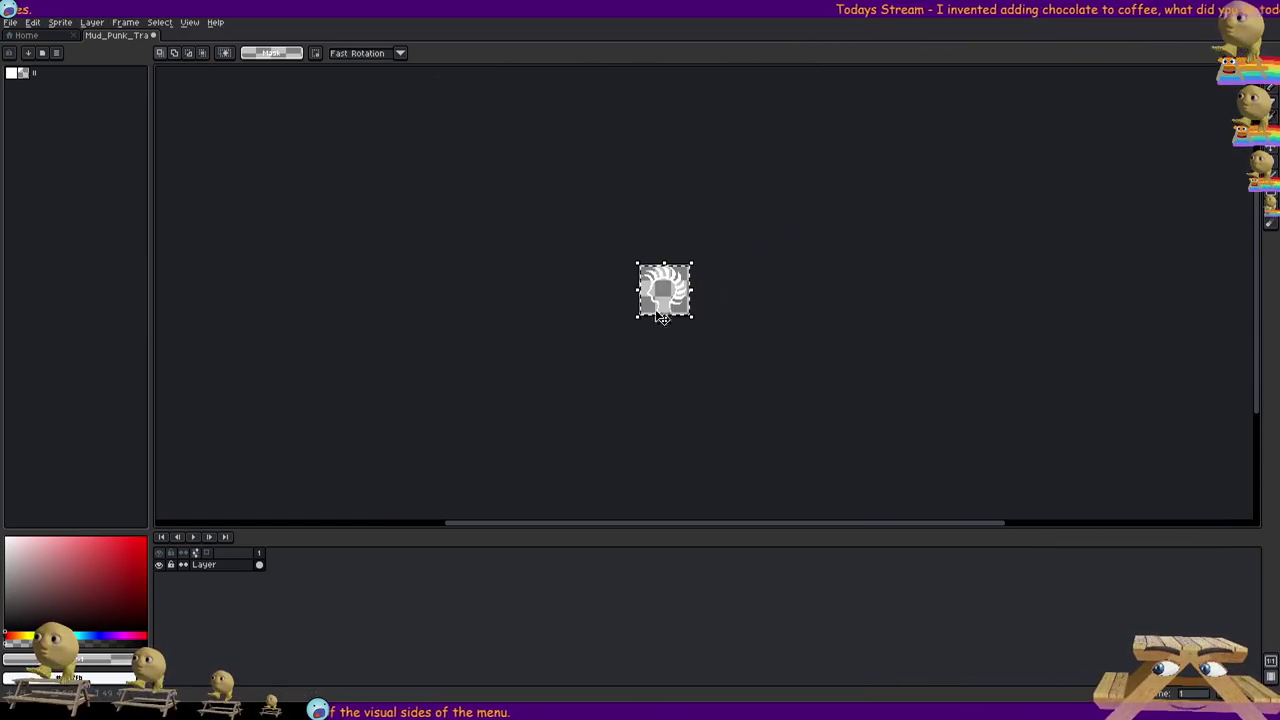
pyautogui.scroll(3, 669, 352)
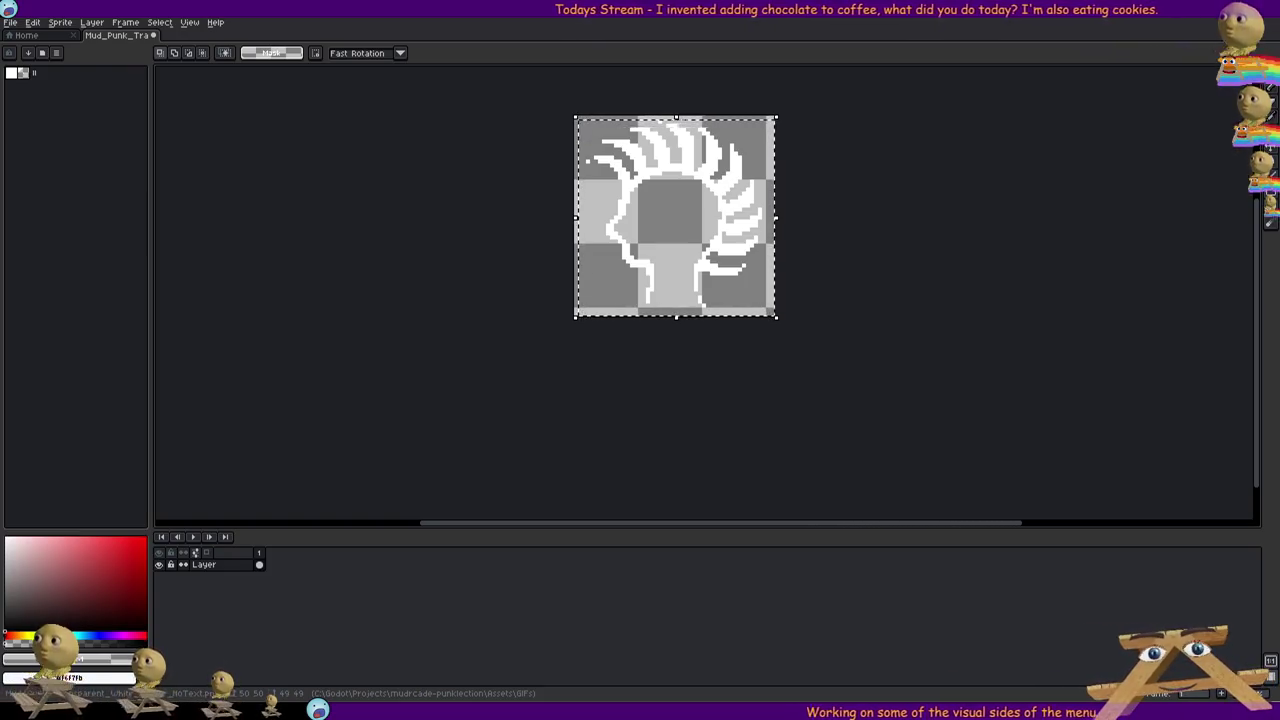
pyautogui.hotkey('alt', 'Tab')
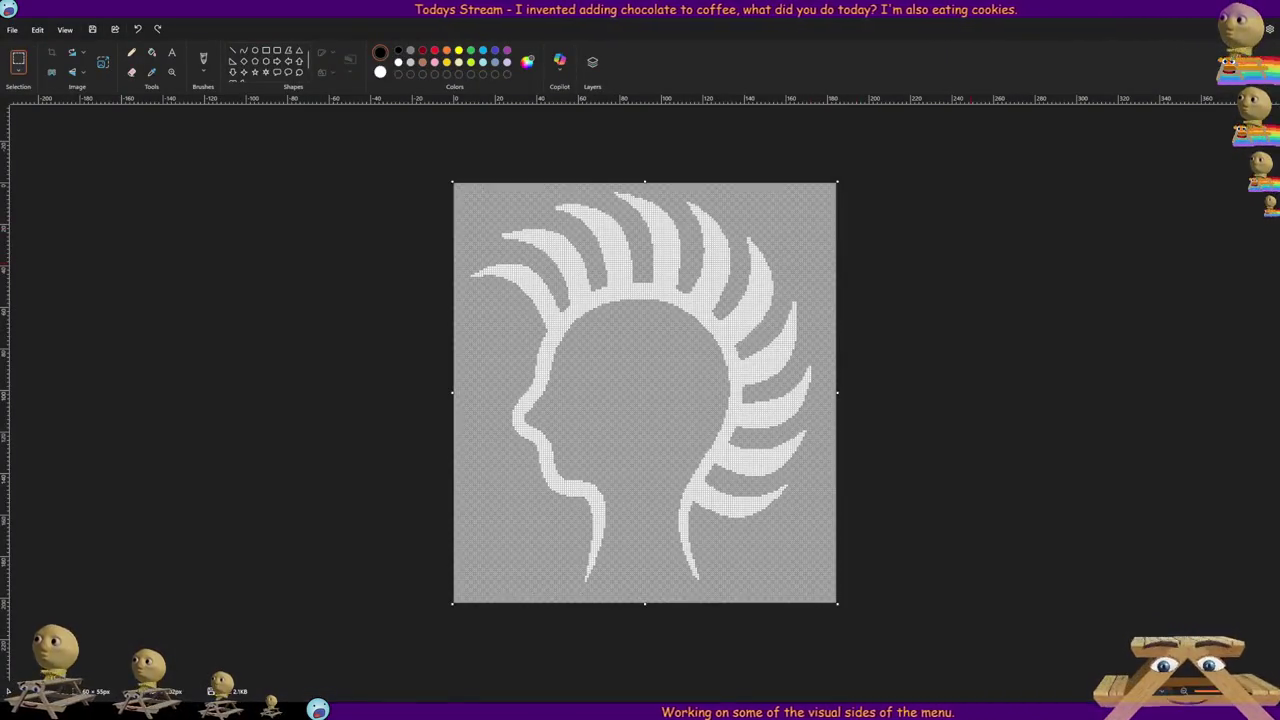
pyautogui.hotkey('ctrl', 'z')
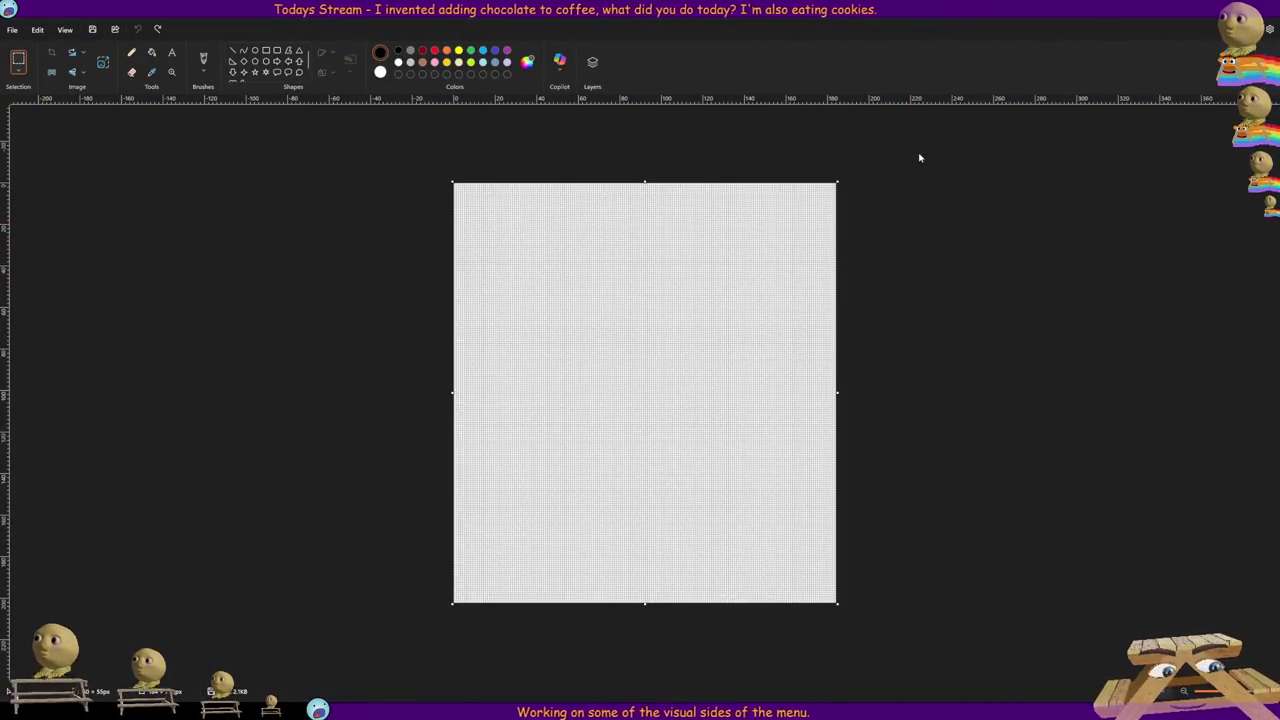
pyautogui.hotkey('ctrl', 'y')
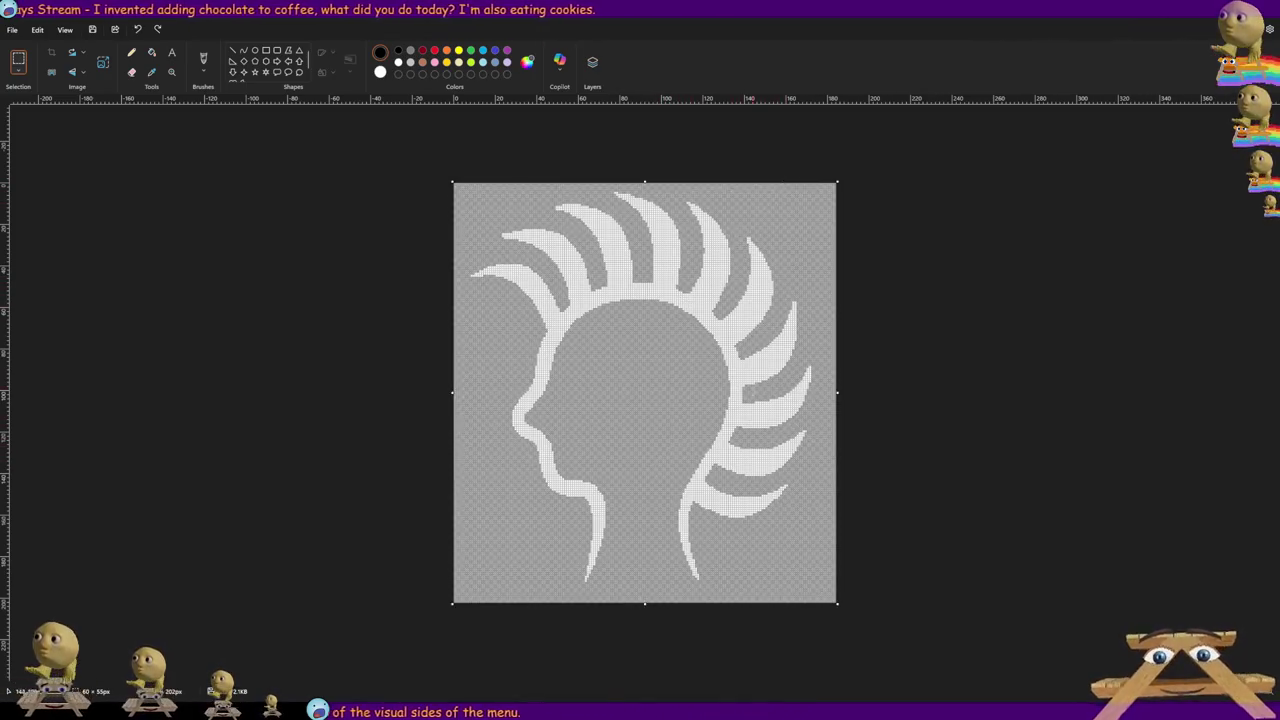
pyautogui.scroll(3, 923, 387)
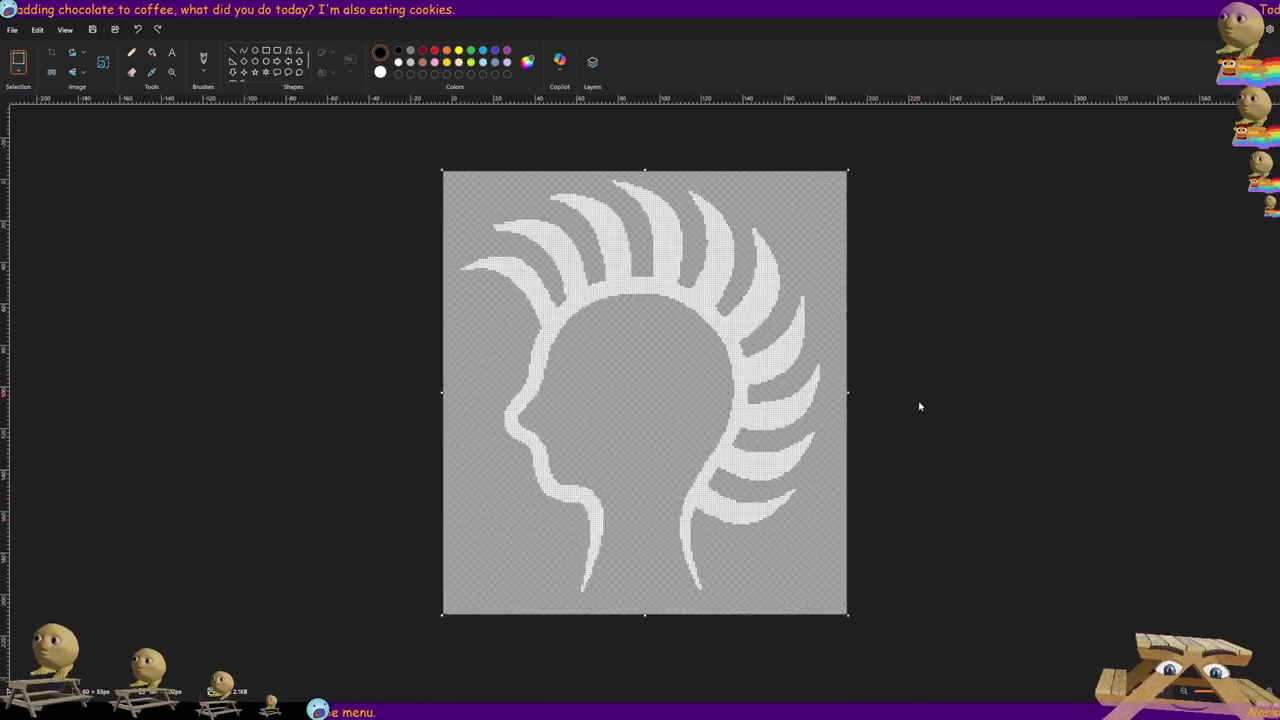
pyautogui.scroll(-2, 891, 387)
pyautogui.scroll(-1, 891, 387)
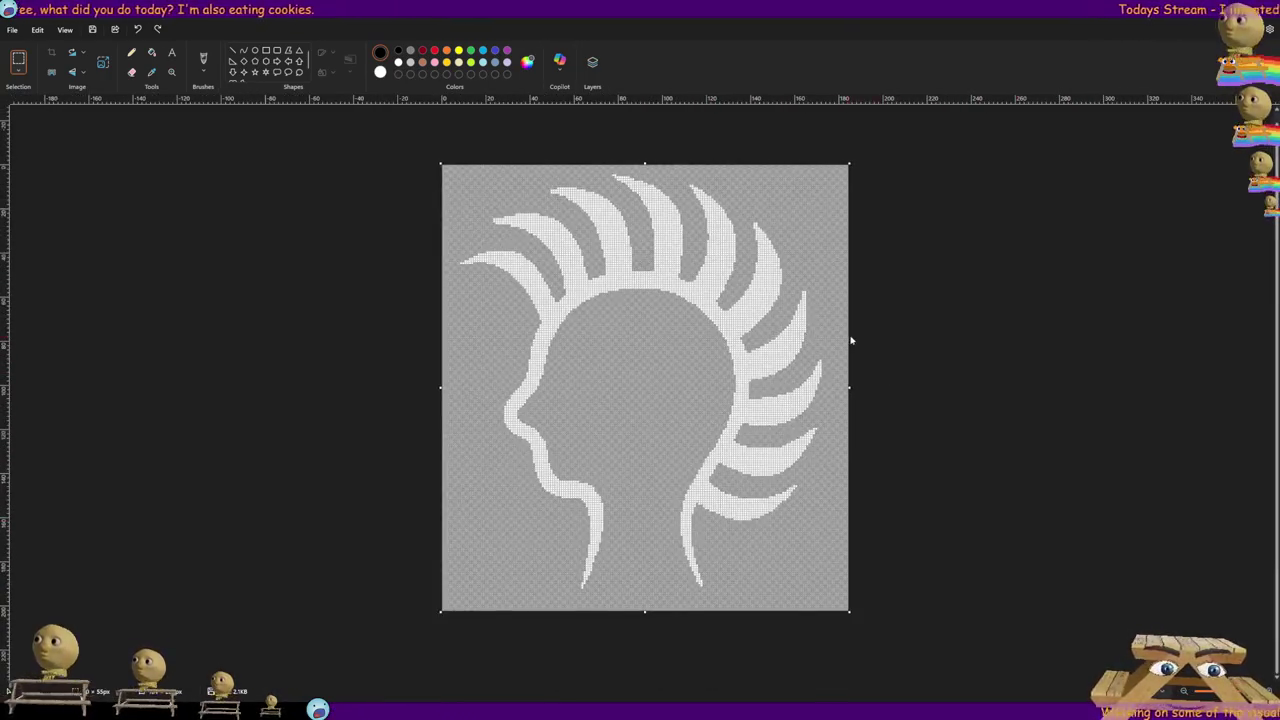
pyautogui.hotkey('ctrl', 'a')
pyautogui.hotkey('ctrl', 'shift', 'x')
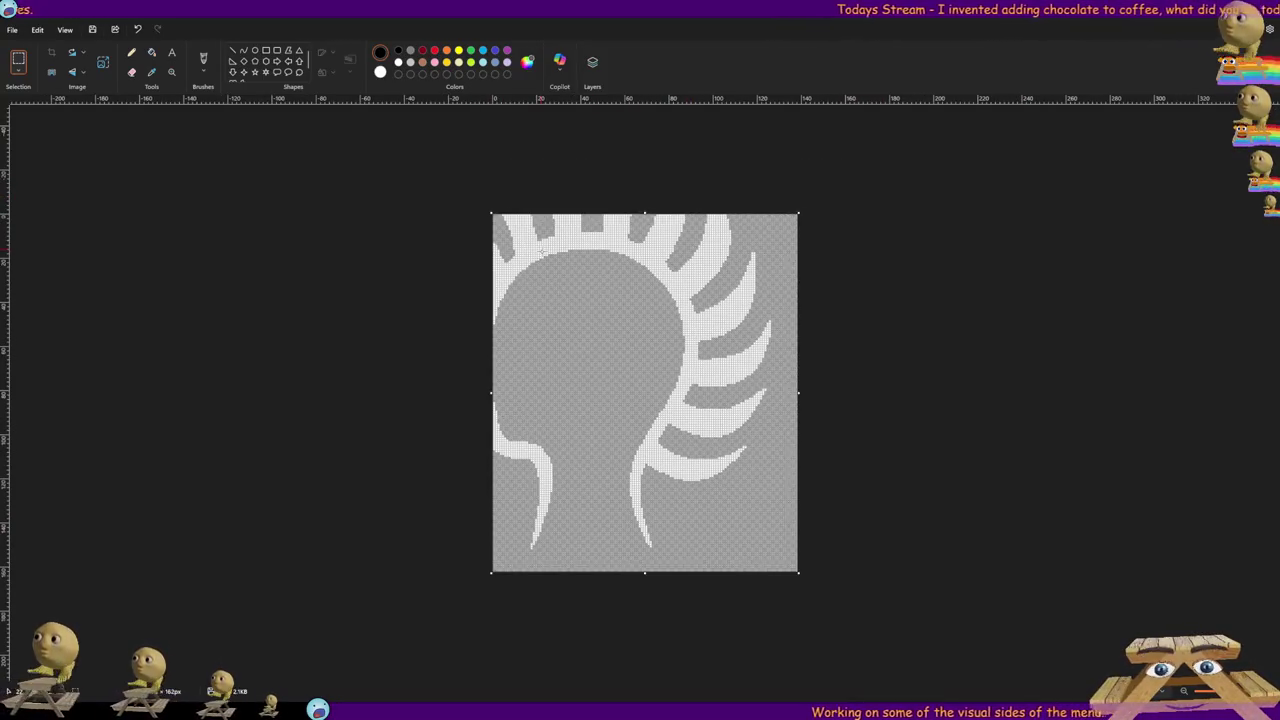
pyautogui.hotkey('ctrl', 'z')
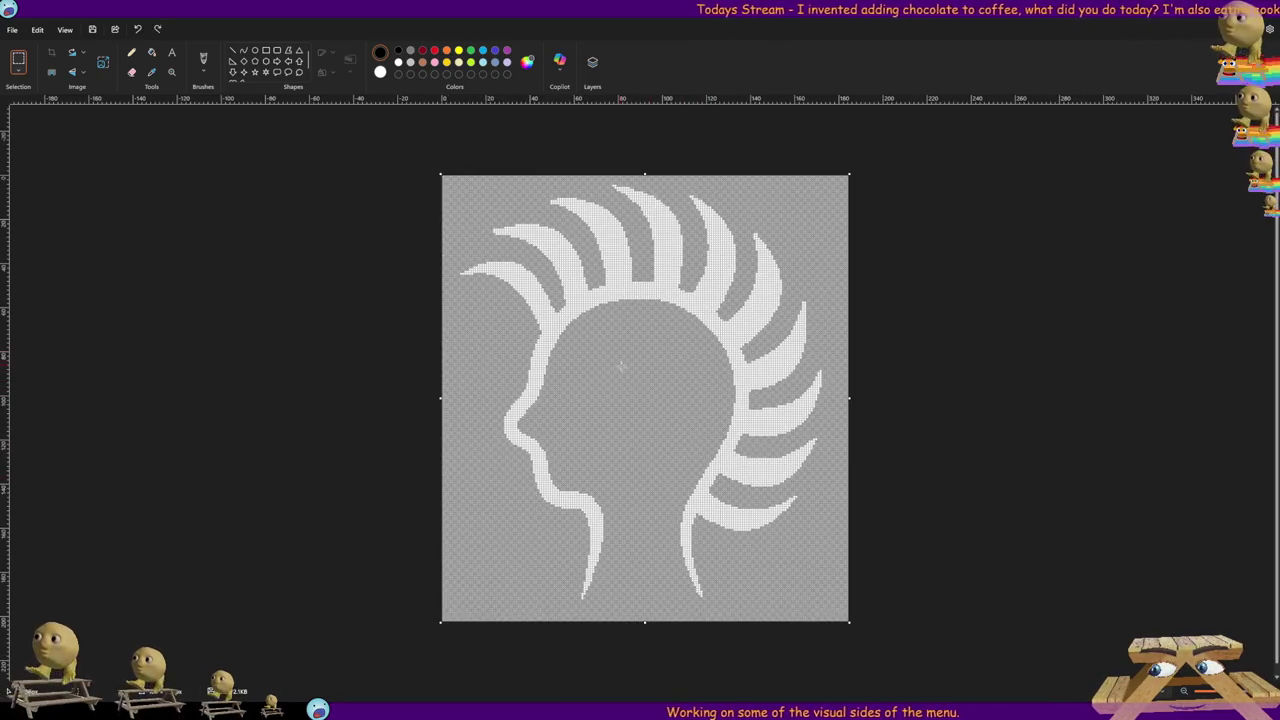
pyautogui.hotkey('ctrl', 'a')
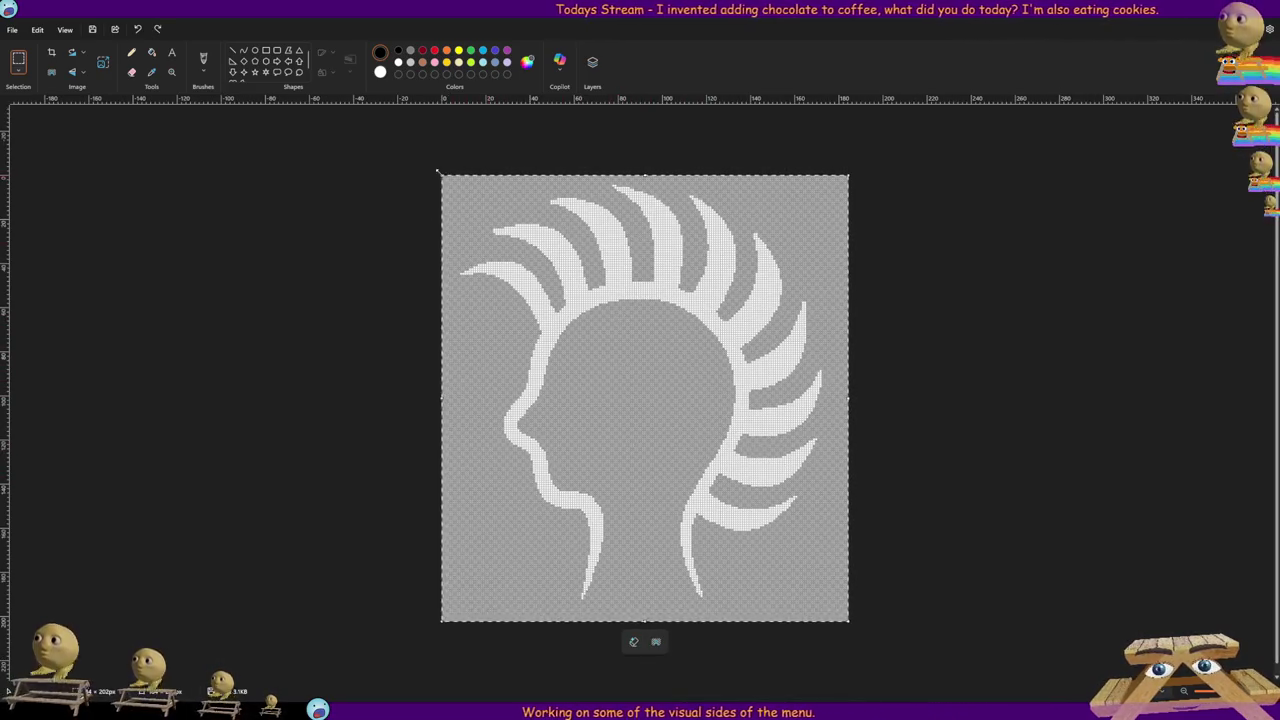
pyautogui.moveTo(437, 174)
pyautogui.mouseDown()
pyautogui.moveTo(632, 347)
pyautogui.moveTo(720, 445)
pyautogui.moveTo(750, 502)
pyautogui.moveTo(794, 528)
pyautogui.mouseUp()
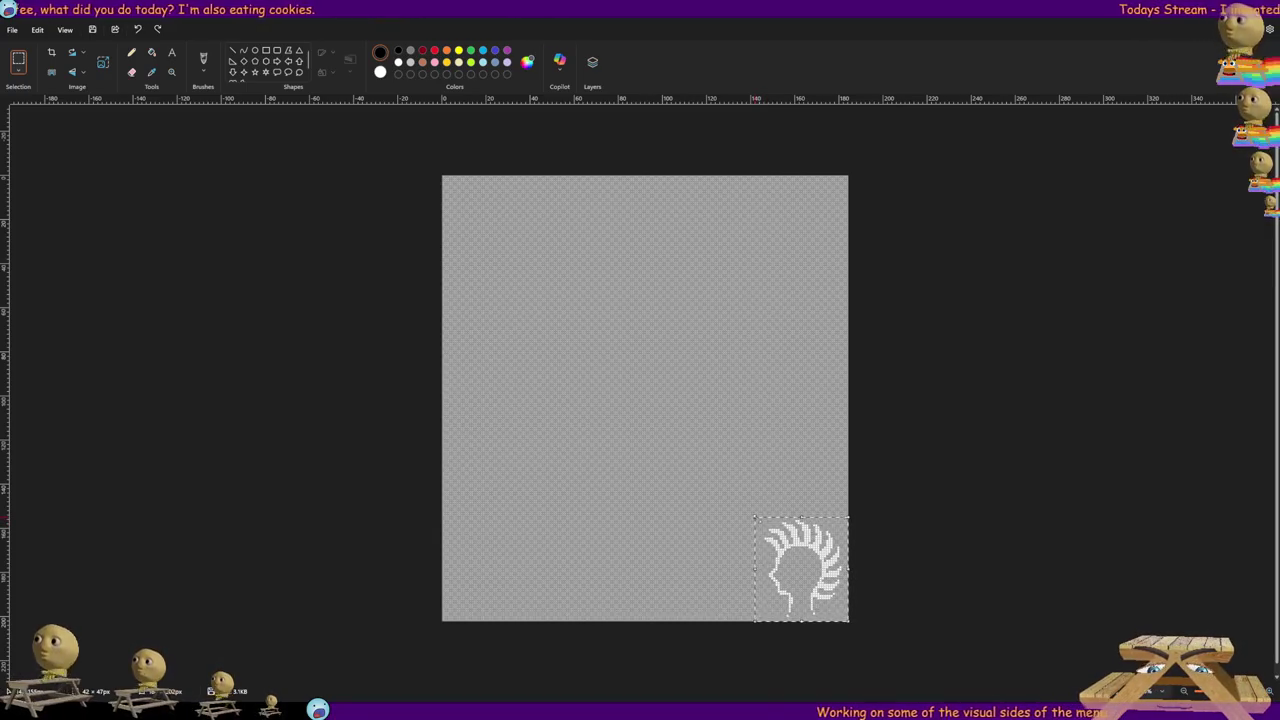
pyautogui.moveTo(754, 516); pyautogui.dragTo(441, 175)
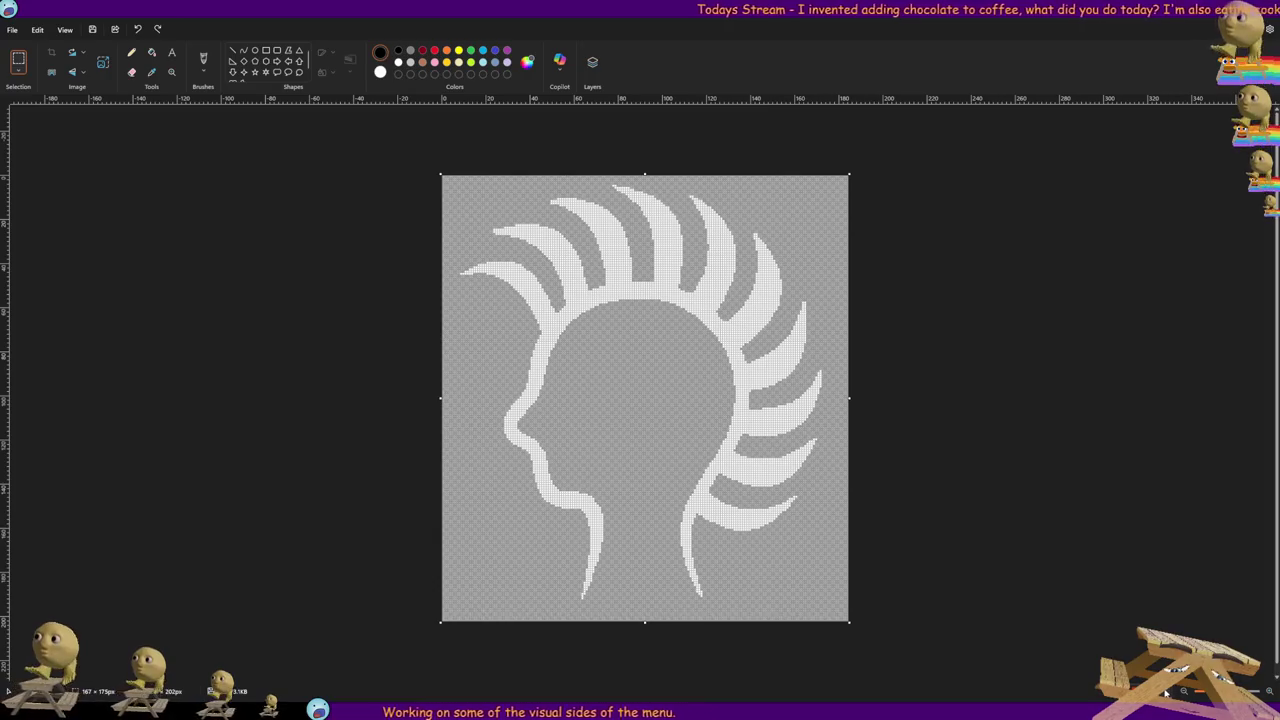
pyautogui.scroll(-5, 934, 517)
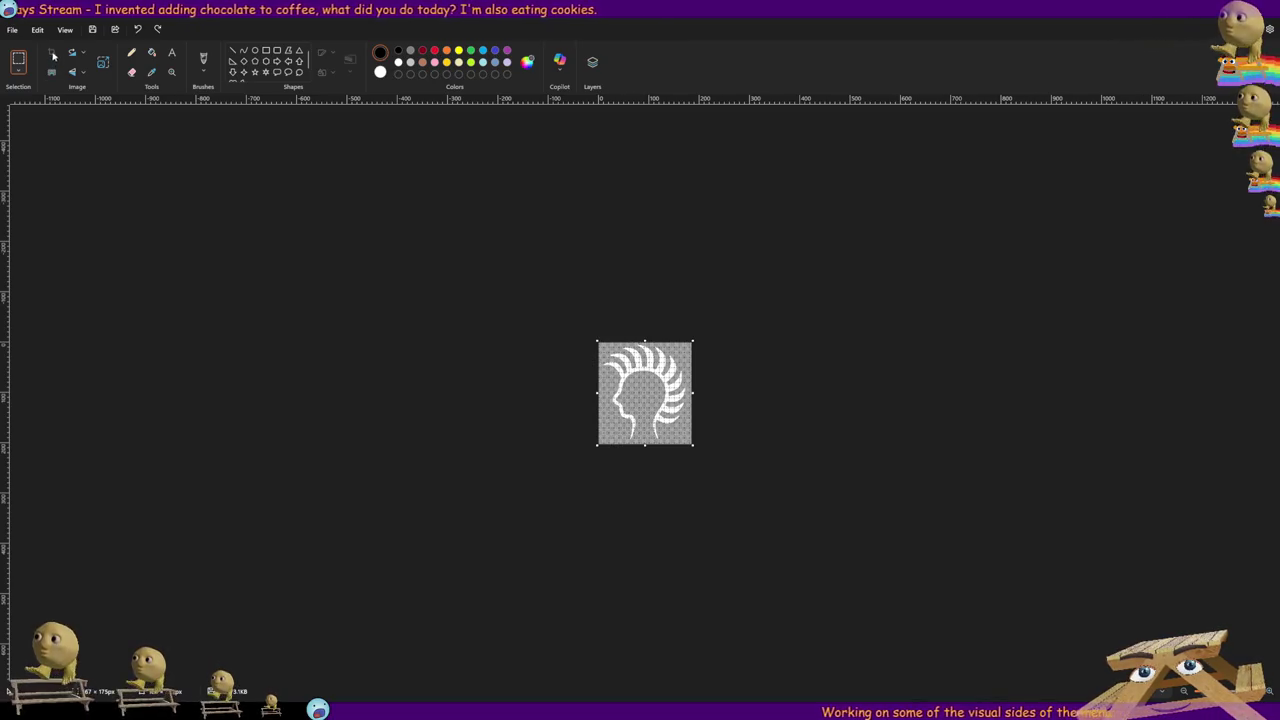
# - Select the pasted punk head and shrink it to about 71×76 px in the top-left corner
pyautogui.hotkey('ctrl', 'n')
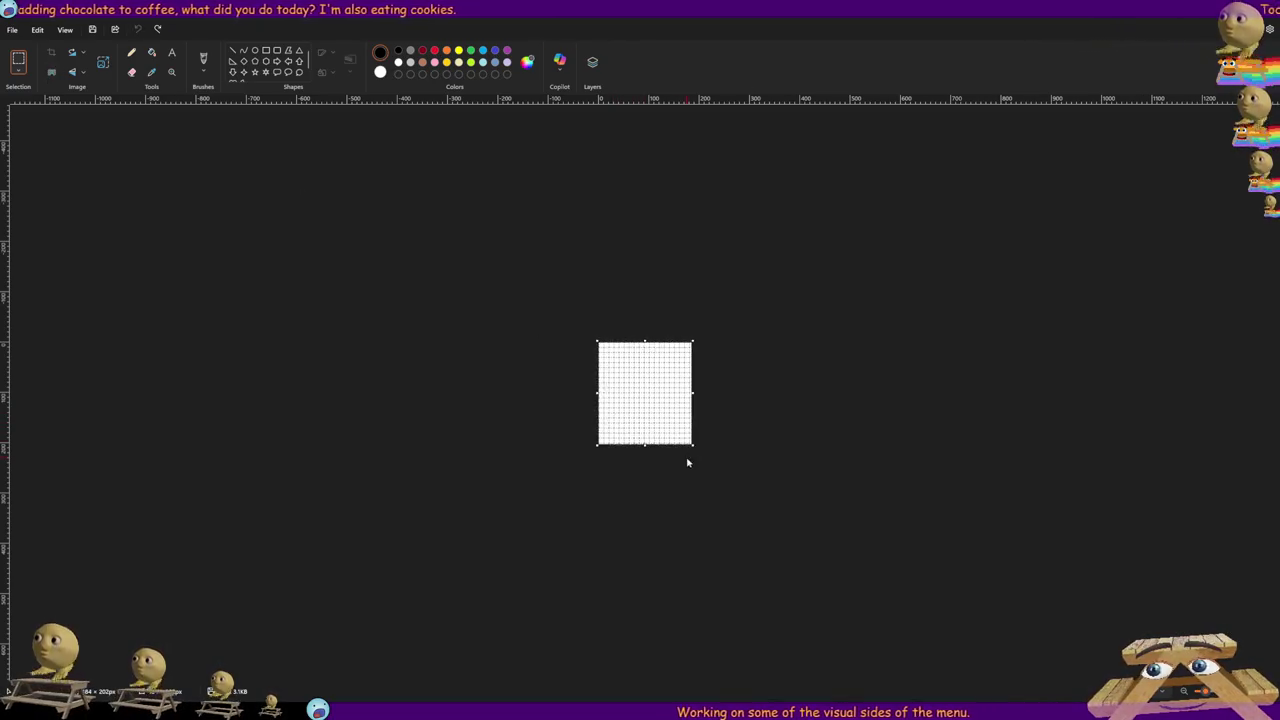
pyautogui.hotkey('ctrl', 'y')
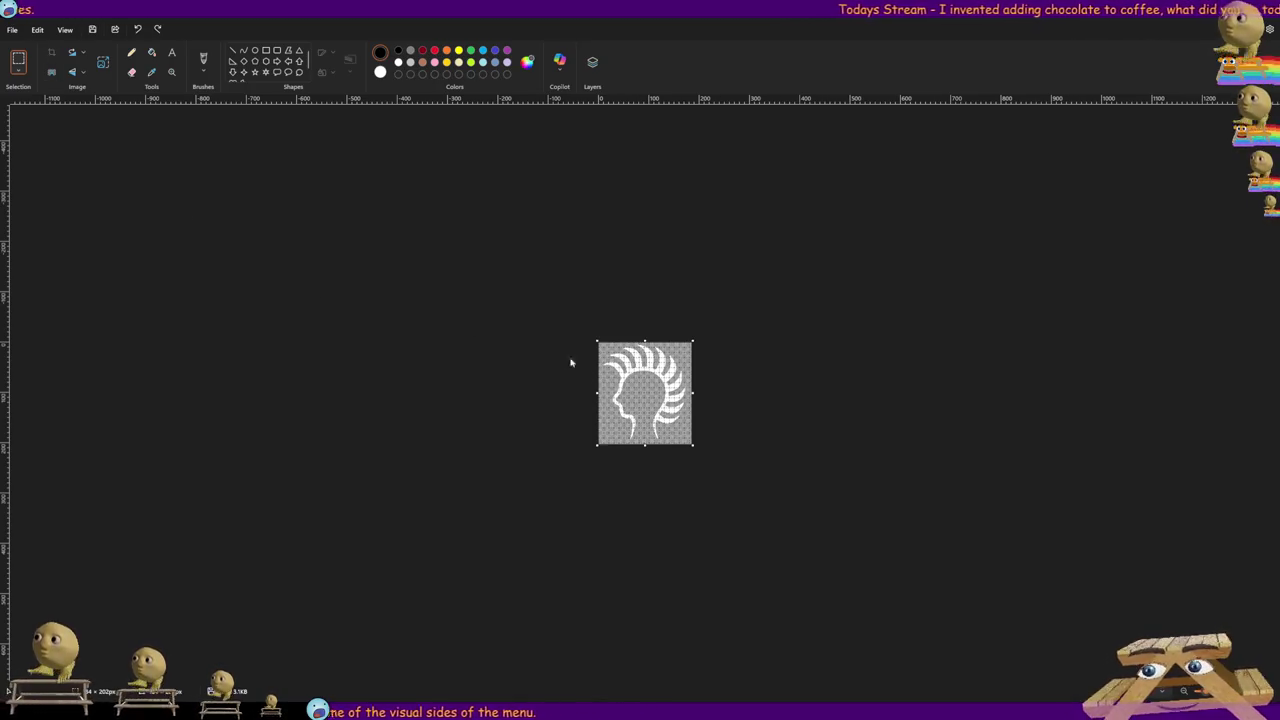
pyautogui.click(55, 58)
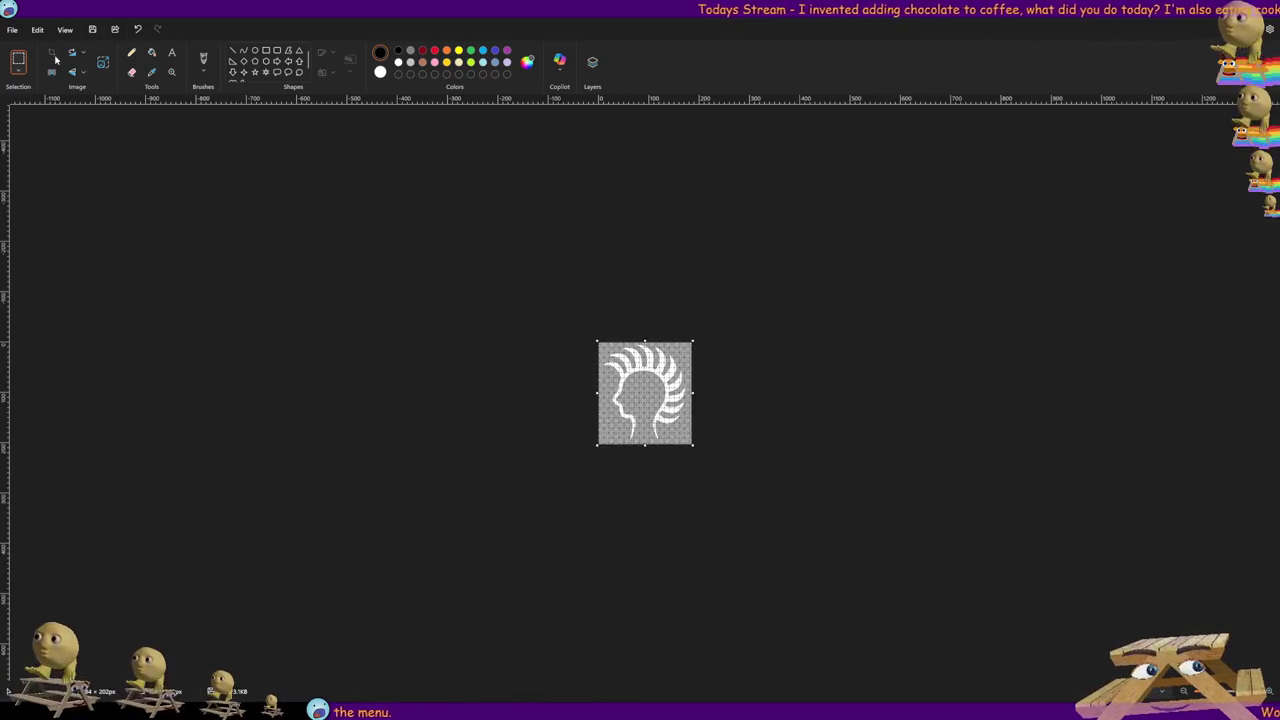
pyautogui.hotkey('ctrl', 'a')
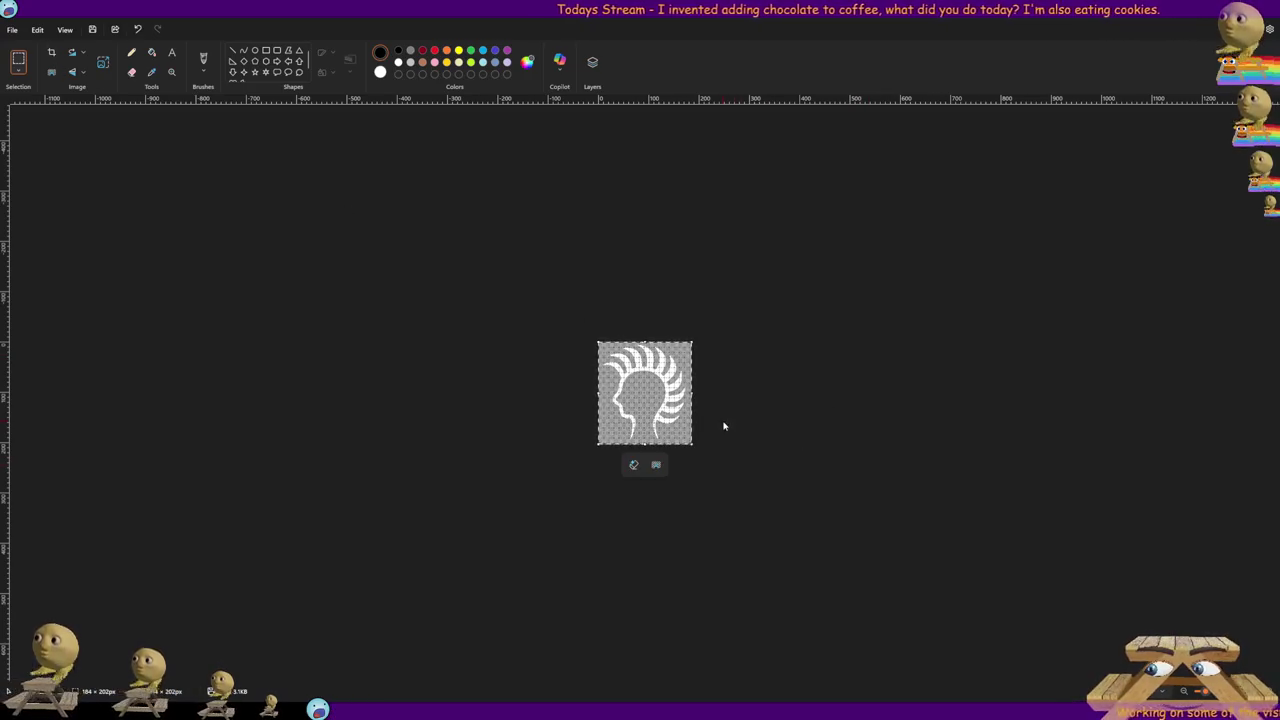
pyautogui.click(656, 466)
pyautogui.moveTo(691, 443); pyautogui.dragTo(635, 381)
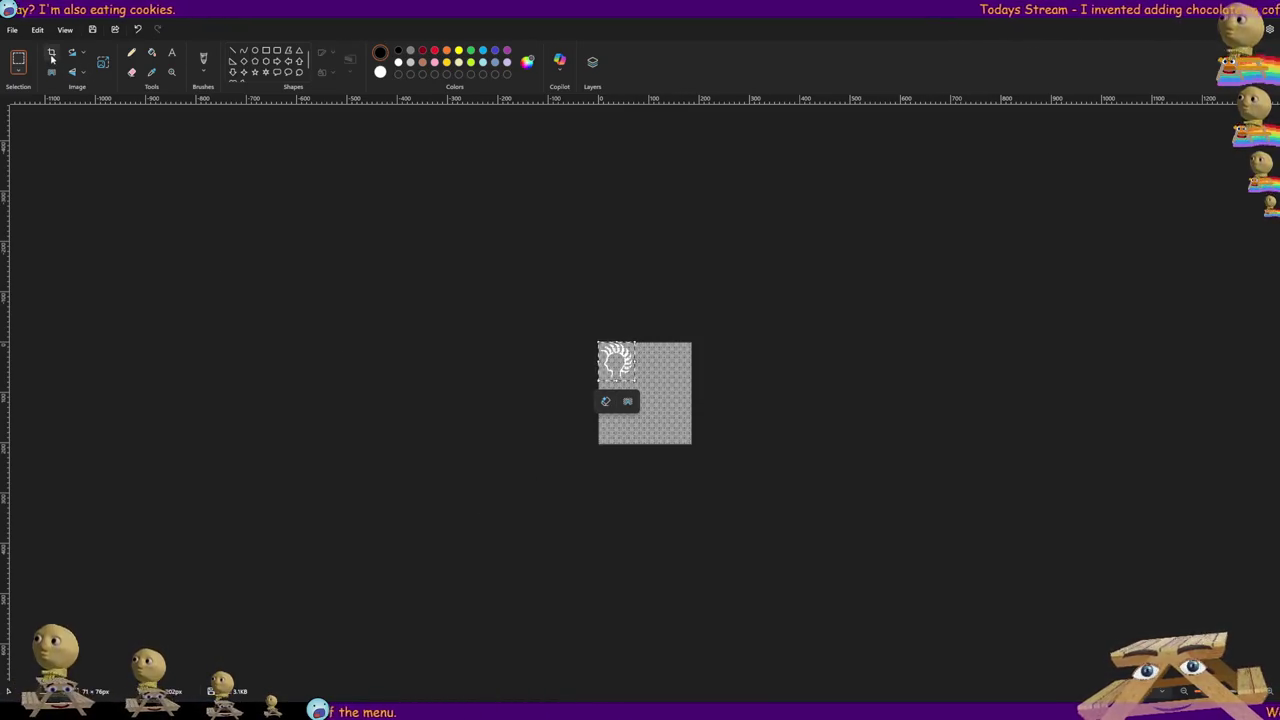
# - Crop the Paint canvas to the shrunken head and return to the Godot editor
pyautogui.click(52, 56)
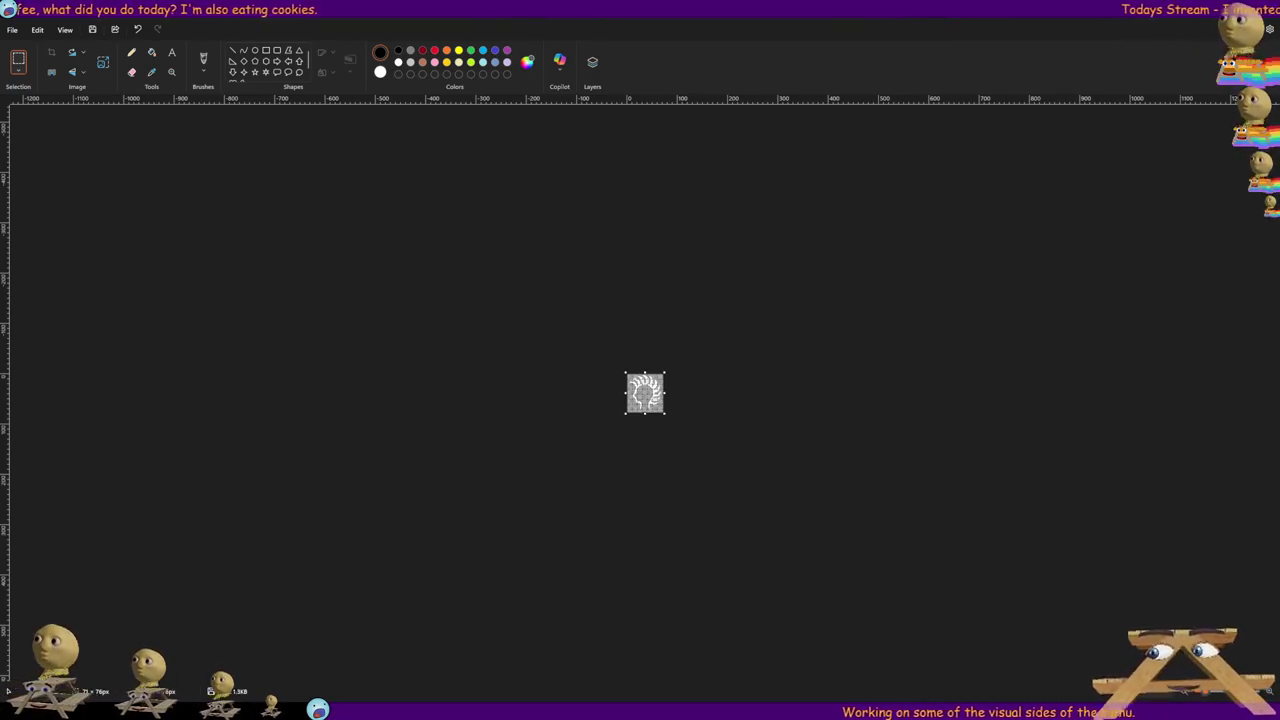
pyautogui.hotkey('alt', 'Tab')
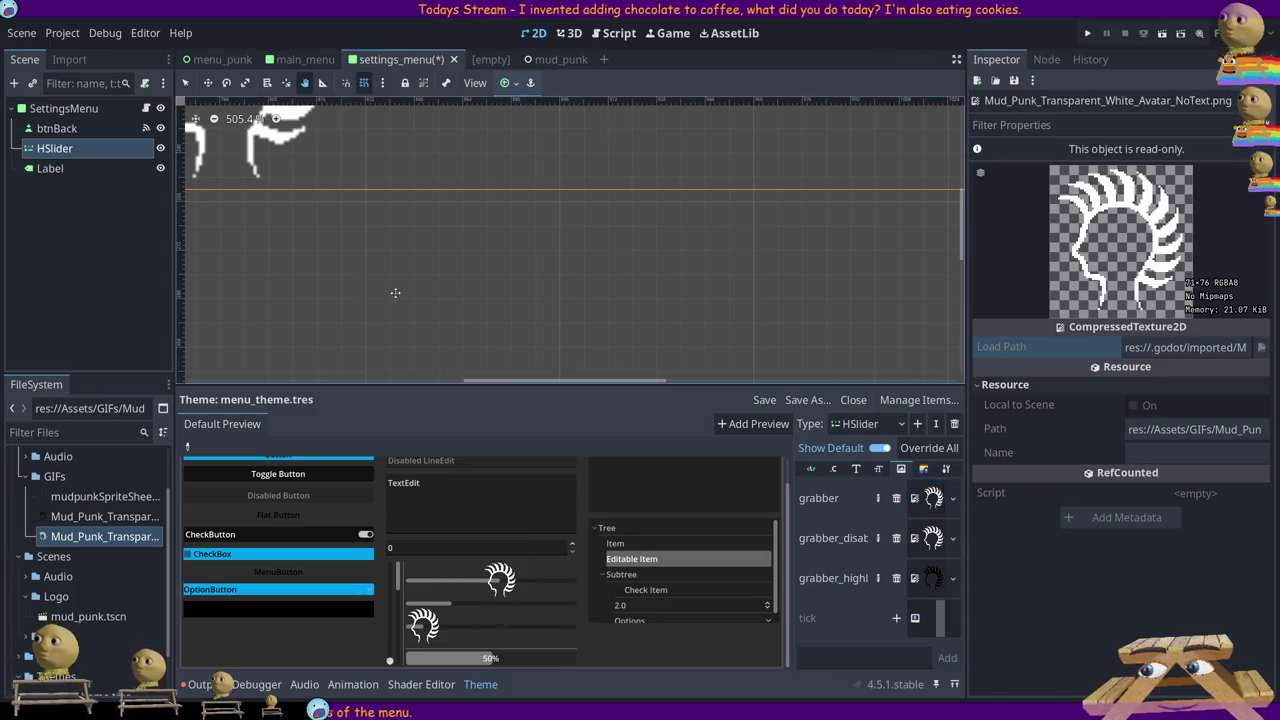
# - Zoom the 2D viewport to 100% on the Volume slider, then save the scene and run the project
pyautogui.scroll(-8, 539, 147)
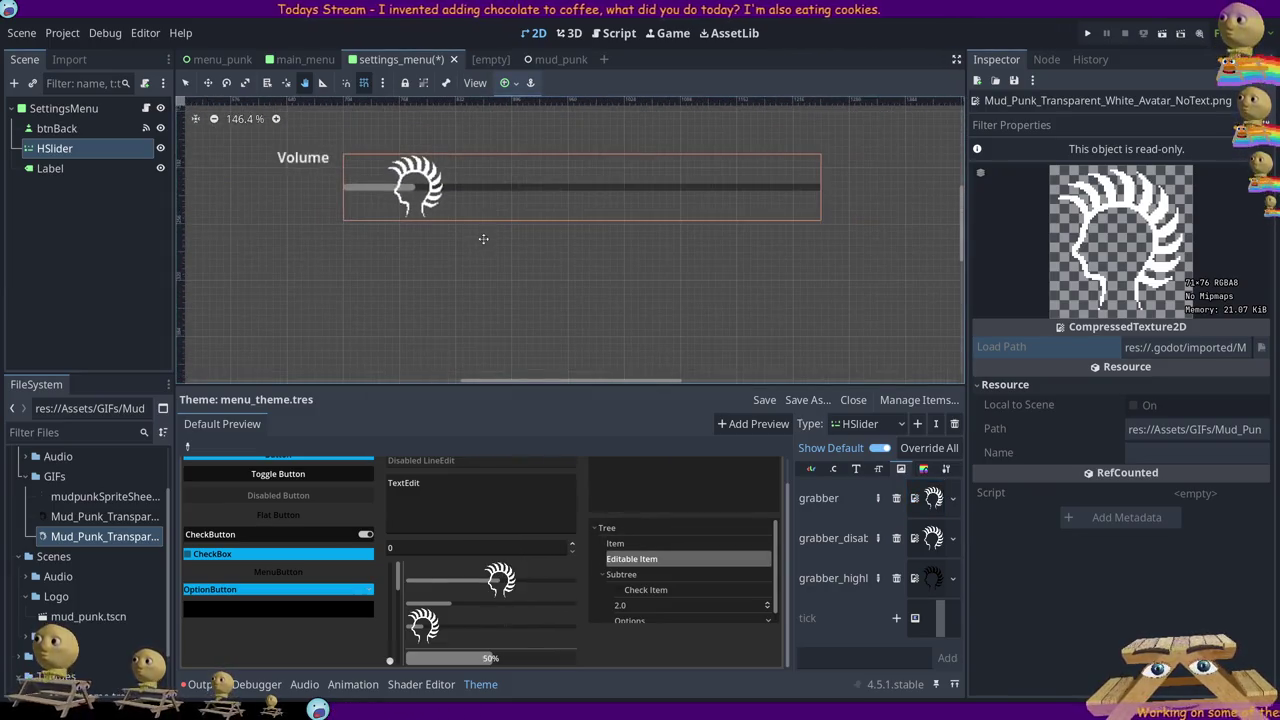
pyautogui.scroll(3, 473, 251)
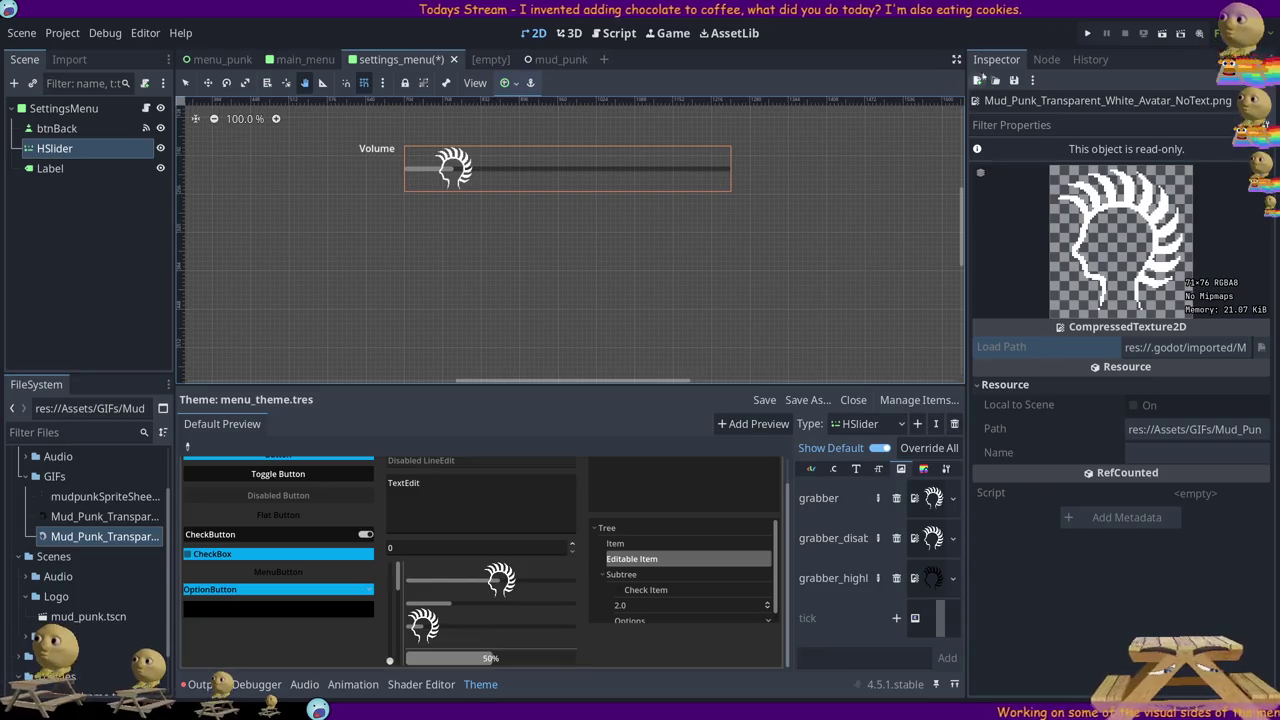
pyautogui.click(1088, 34)
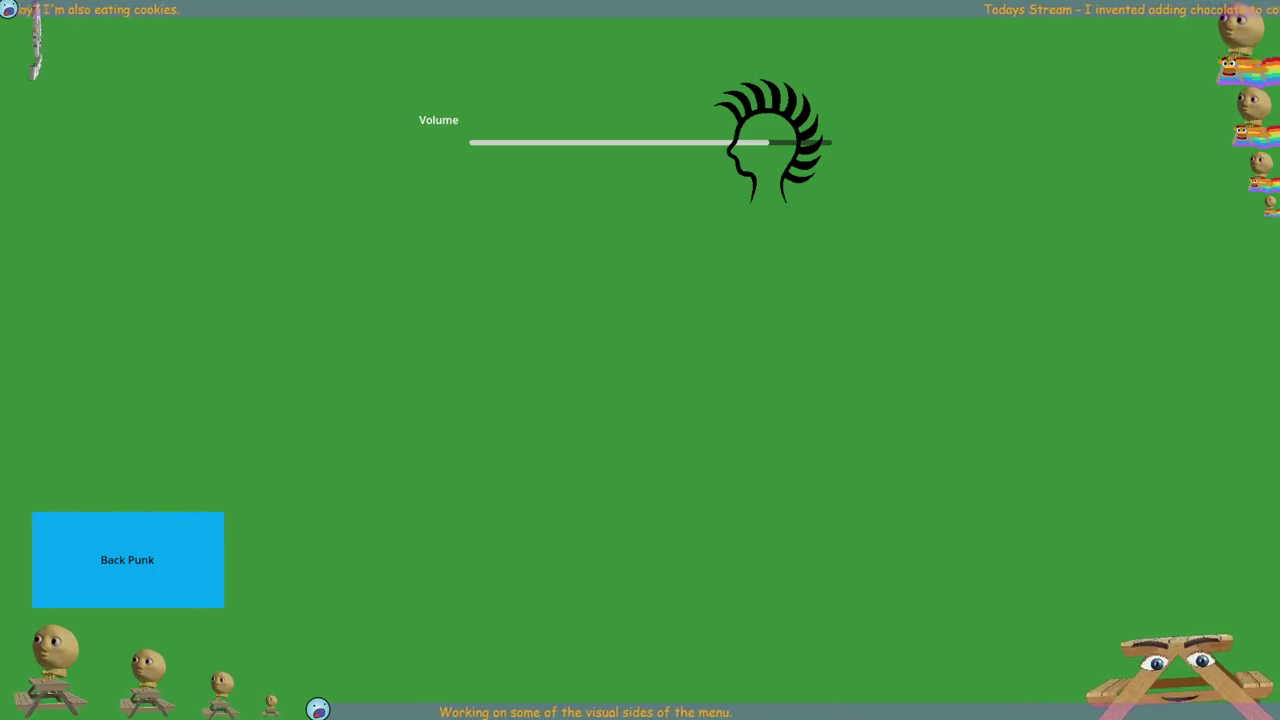
# - Lower the Volume slider in the running game, then return to the main menu and reopen Settings
pyautogui.moveTo(768, 143); pyautogui.dragTo(414, 165)
pyautogui.click(163, 560)
pyautogui.click(306, 303)
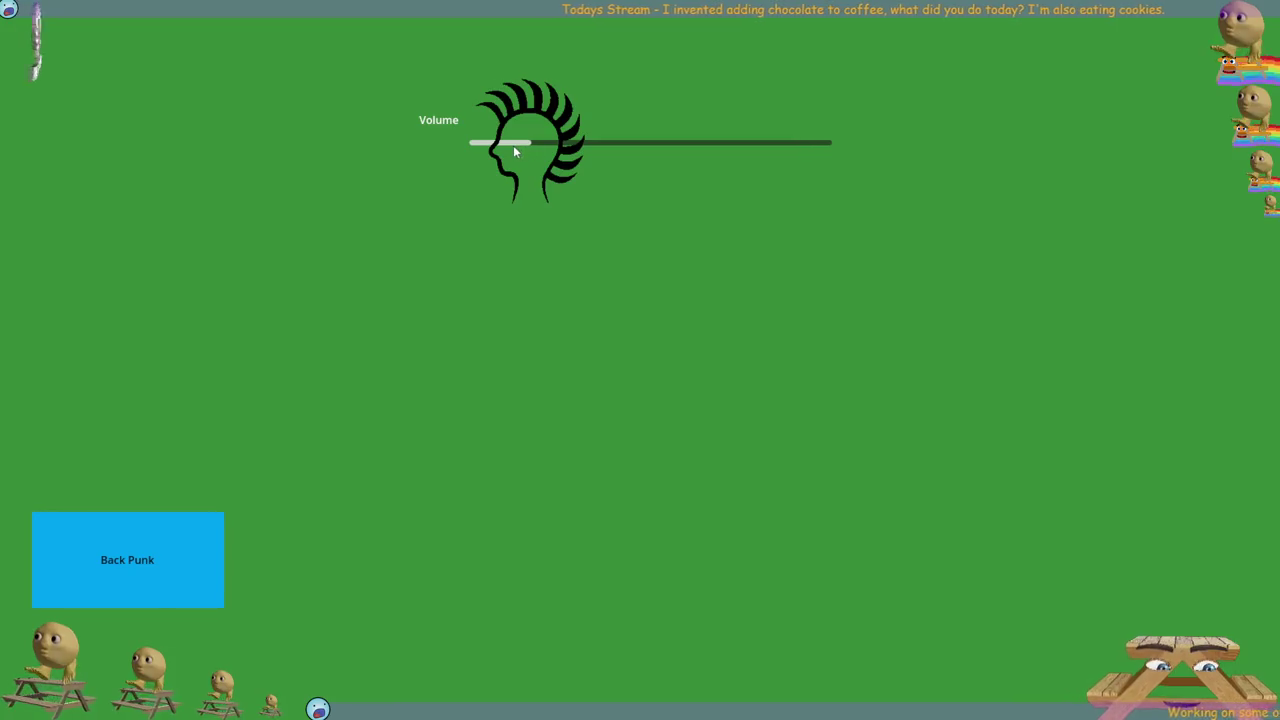
# - Sweep the Volume slider between maximum and minimum with the head grabber, then close the game
pyautogui.moveTo(543, 162)
pyautogui.mouseDown()
pyautogui.moveTo(610, 148)
pyautogui.moveTo(523, 150)
pyautogui.moveTo(768, 152)
pyautogui.mouseUp()
pyautogui.moveTo(929, 162)
pyautogui.mouseDown()
pyautogui.moveTo(548, 156)
pyautogui.moveTo(929, 173)
pyautogui.mouseUp()
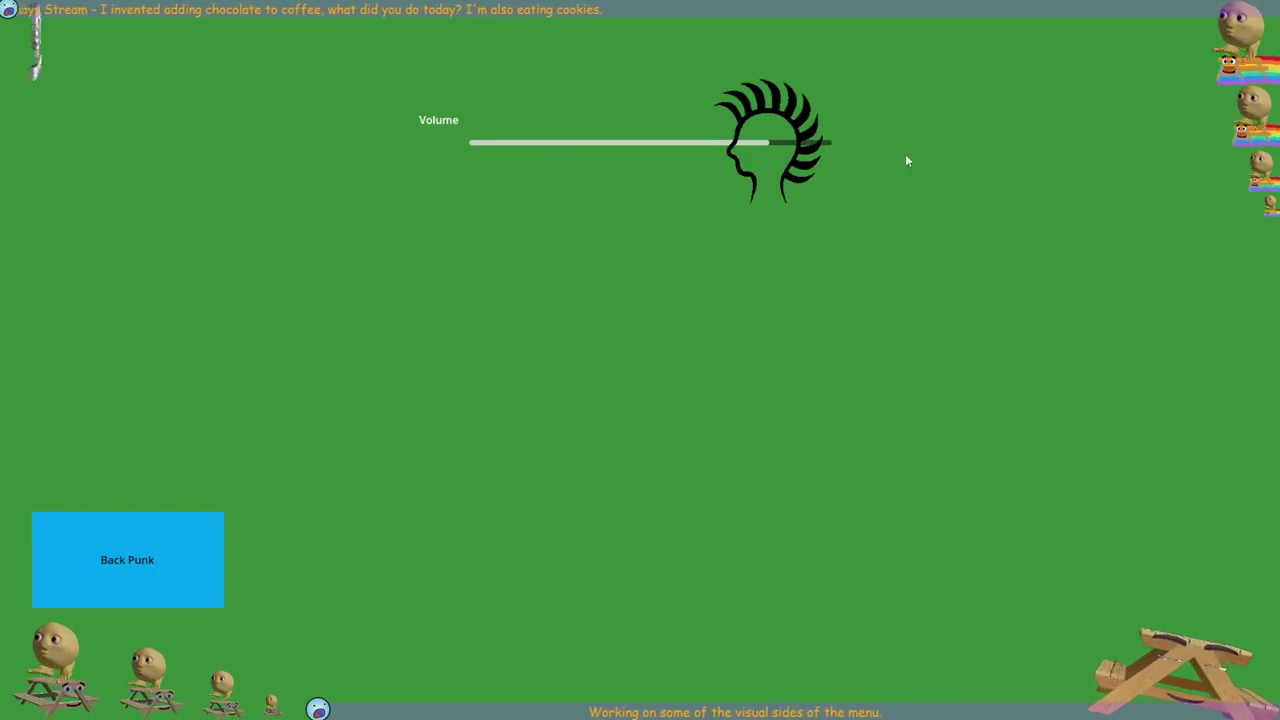
pyautogui.moveTo(865, 143); pyautogui.dragTo(528, 145)
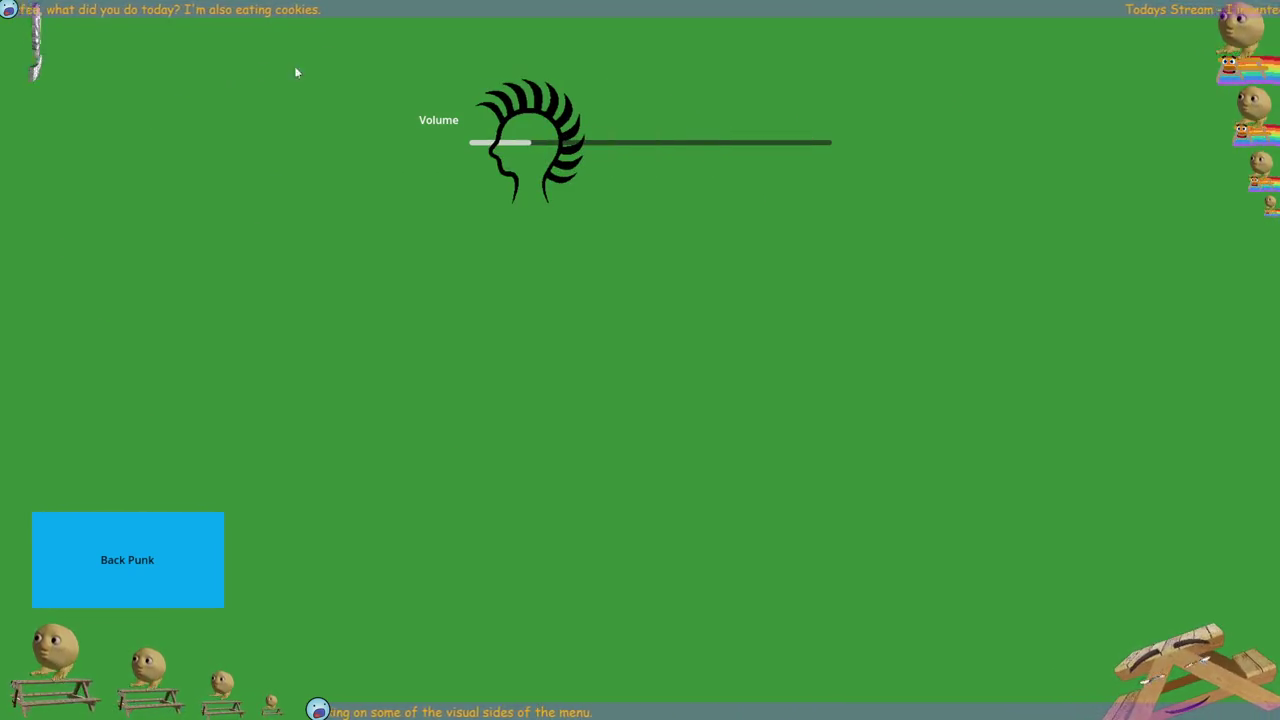
pyautogui.moveTo(601, 118)
pyautogui.mouseDown()
pyautogui.moveTo(823, 146)
pyautogui.moveTo(226, 205)
pyautogui.mouseUp()
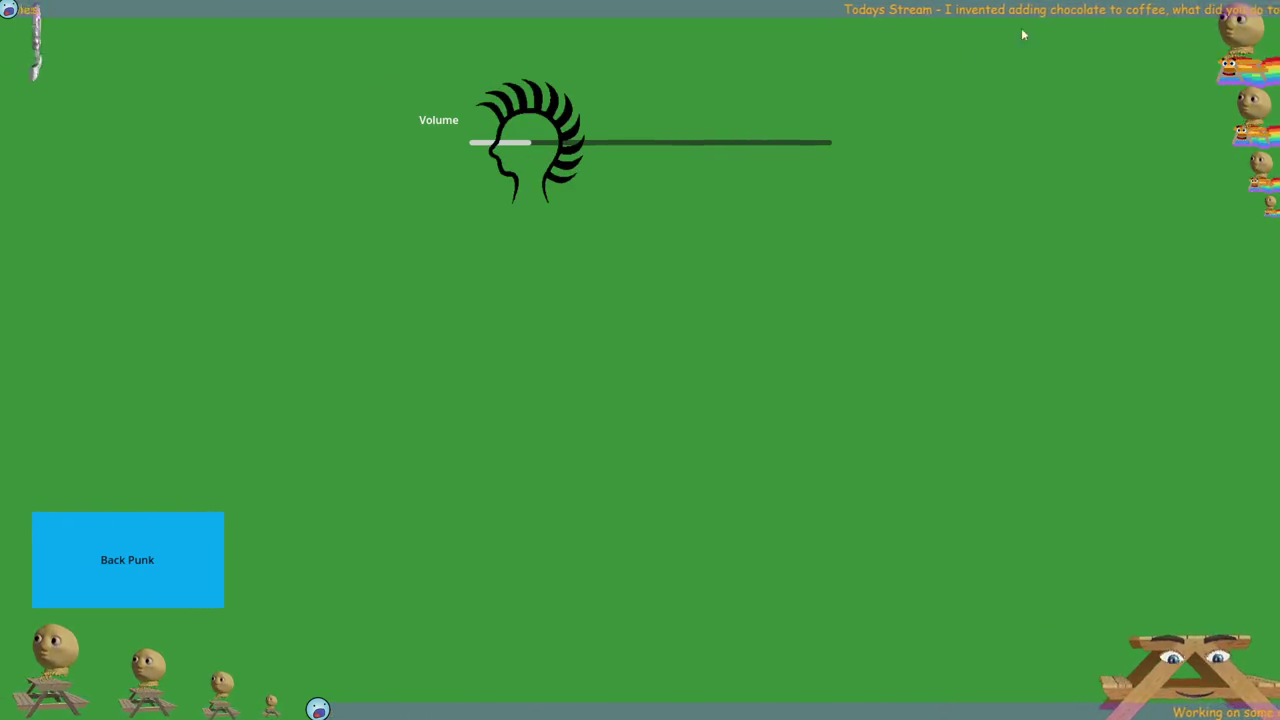
pyautogui.moveTo(498, 152)
pyautogui.mouseDown()
pyautogui.moveTo(889, 123)
pyautogui.moveTo(397, 151)
pyautogui.moveTo(1020, 157)
pyautogui.moveTo(388, 164)
pyautogui.mouseUp()
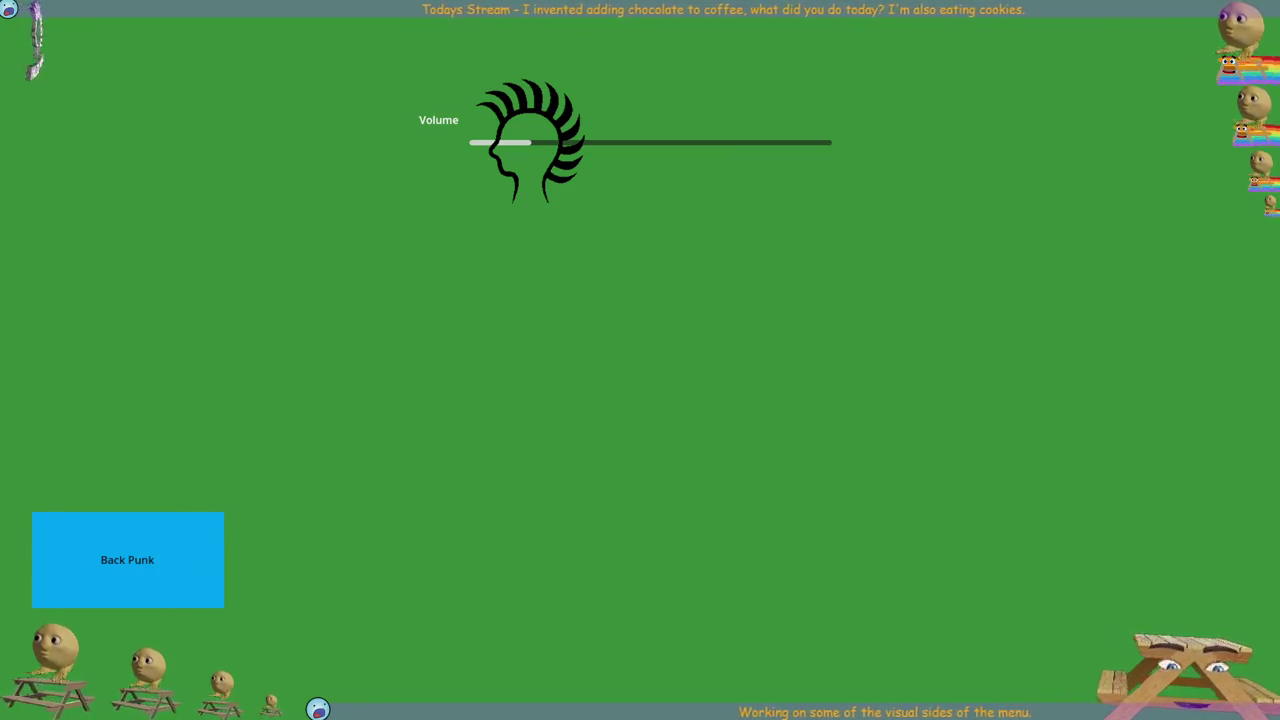
pyautogui.hotkey('alt', 'F4')
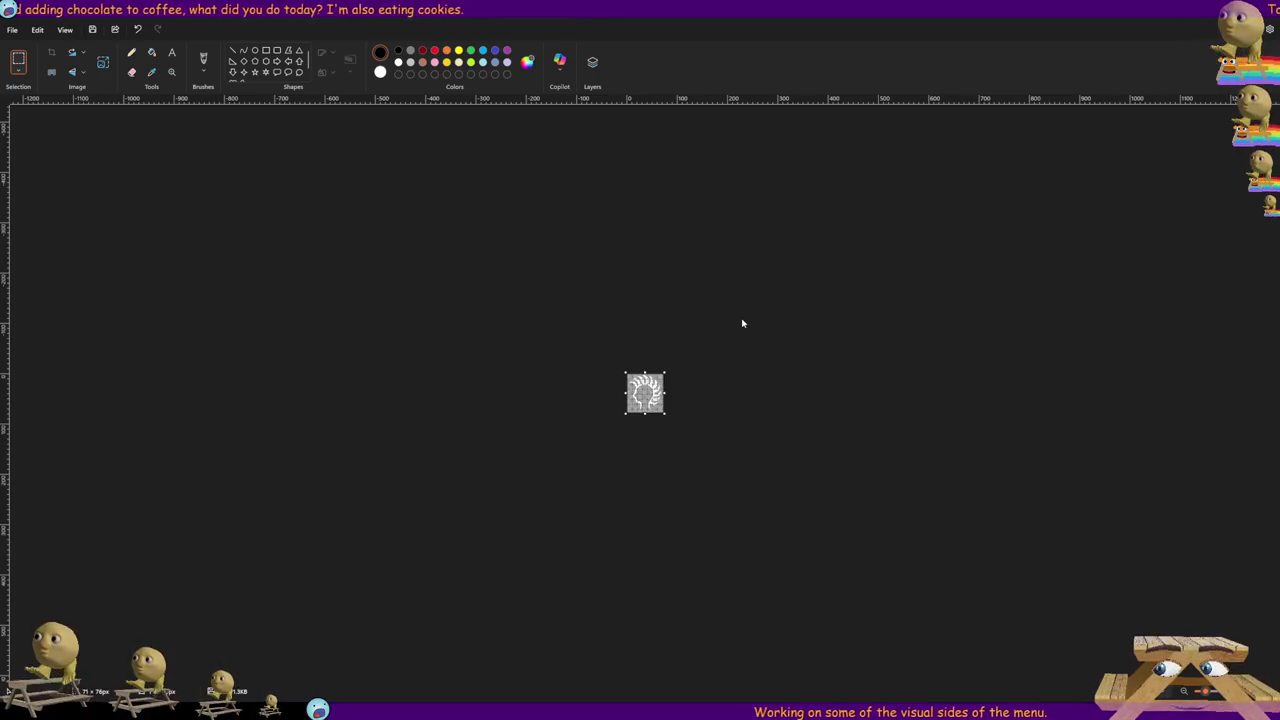
# - Paste the black punk-head graphic onto the Paint canvas and scale it down
pyautogui.hotkey('ctrl', 'z')
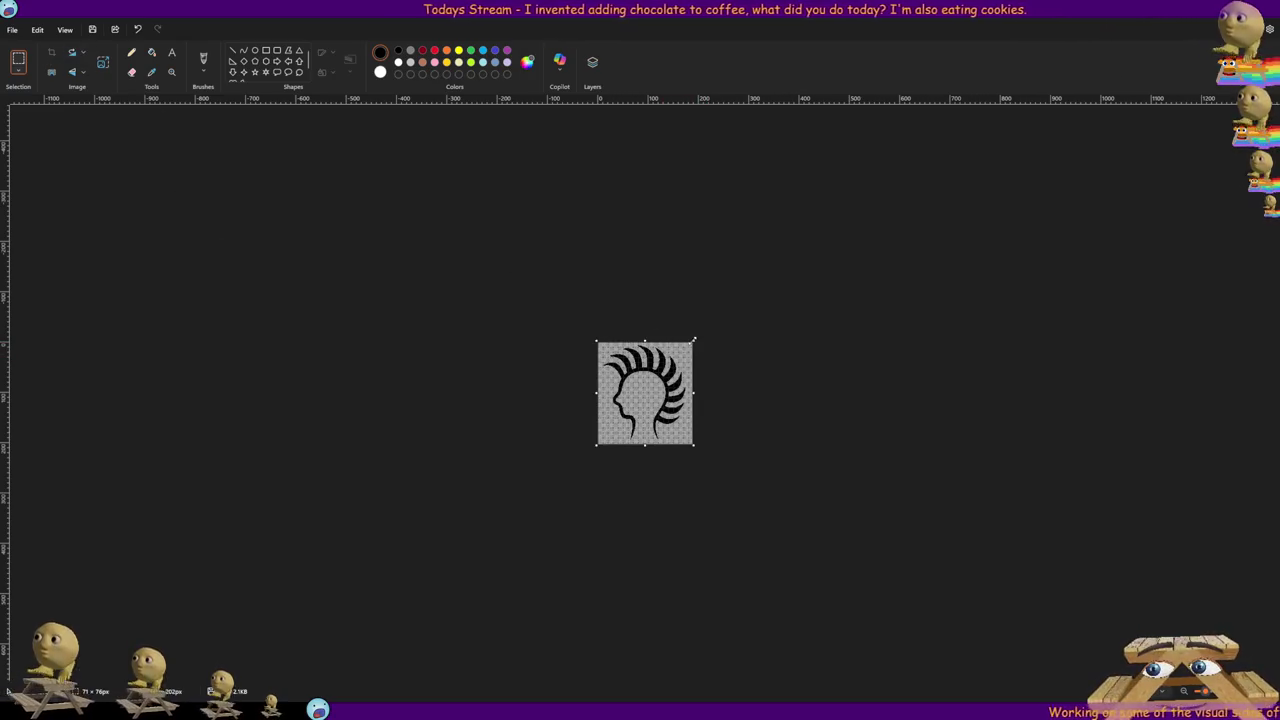
pyautogui.hotkey('ctrl', 'z')
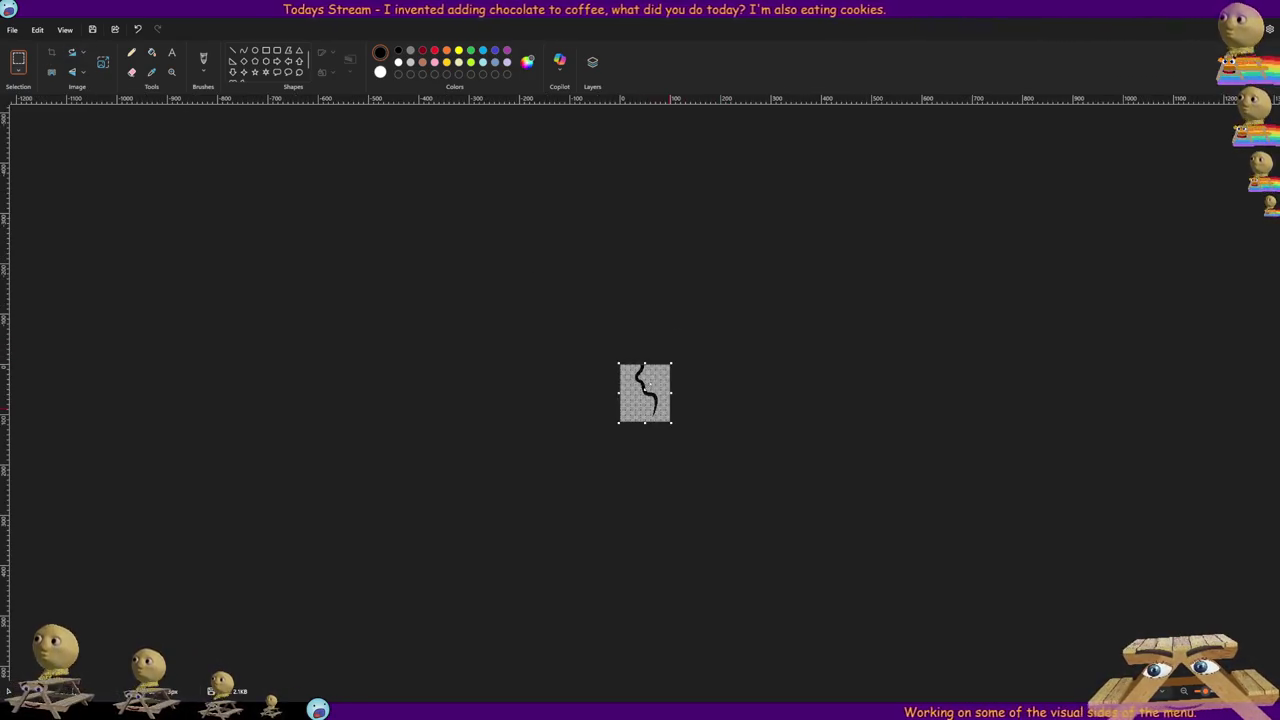
pyautogui.hotkey('ctrl', 'v')
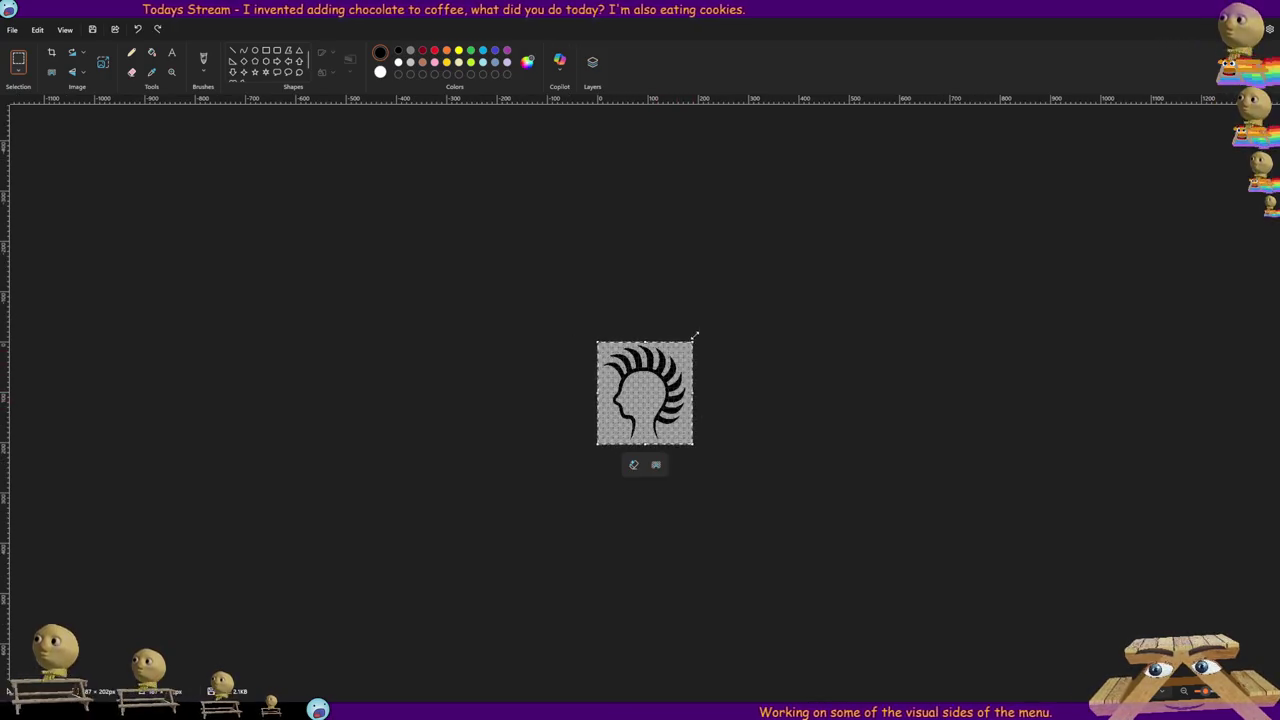
pyautogui.moveTo(697, 338); pyautogui.dragTo(633, 400)
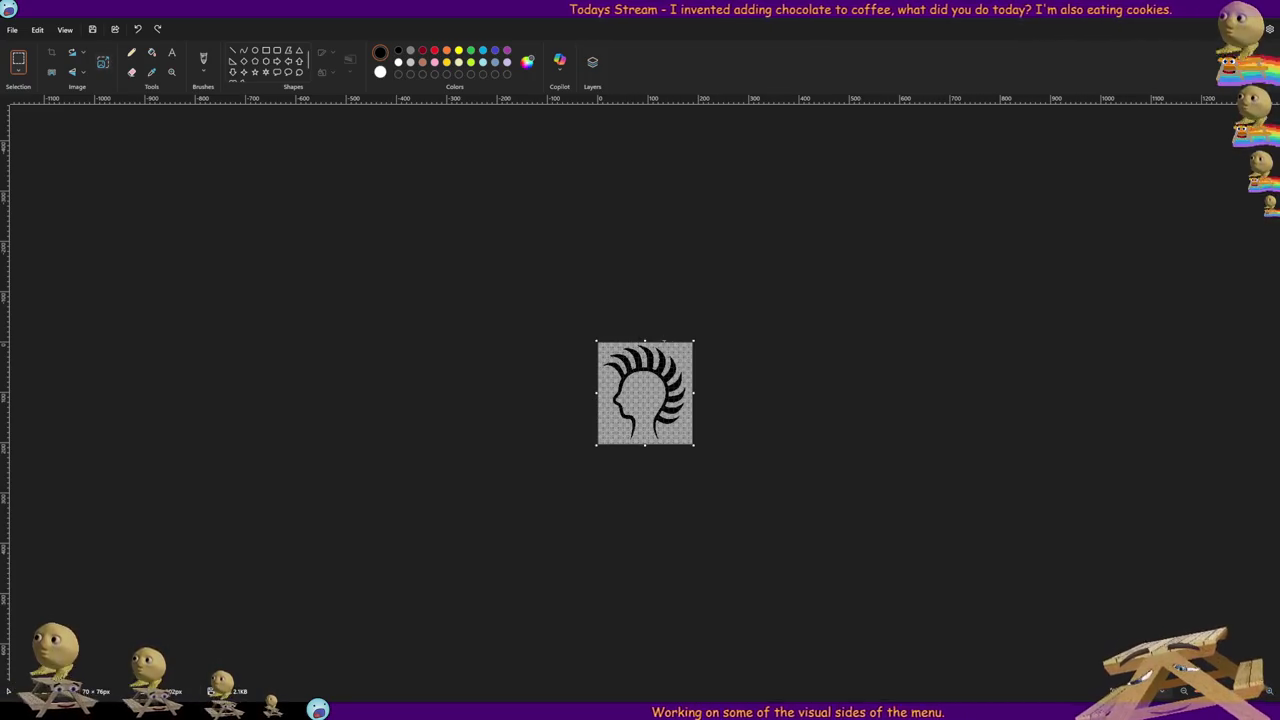
pyautogui.moveTo(598, 445); pyautogui.dragTo(608, 446)
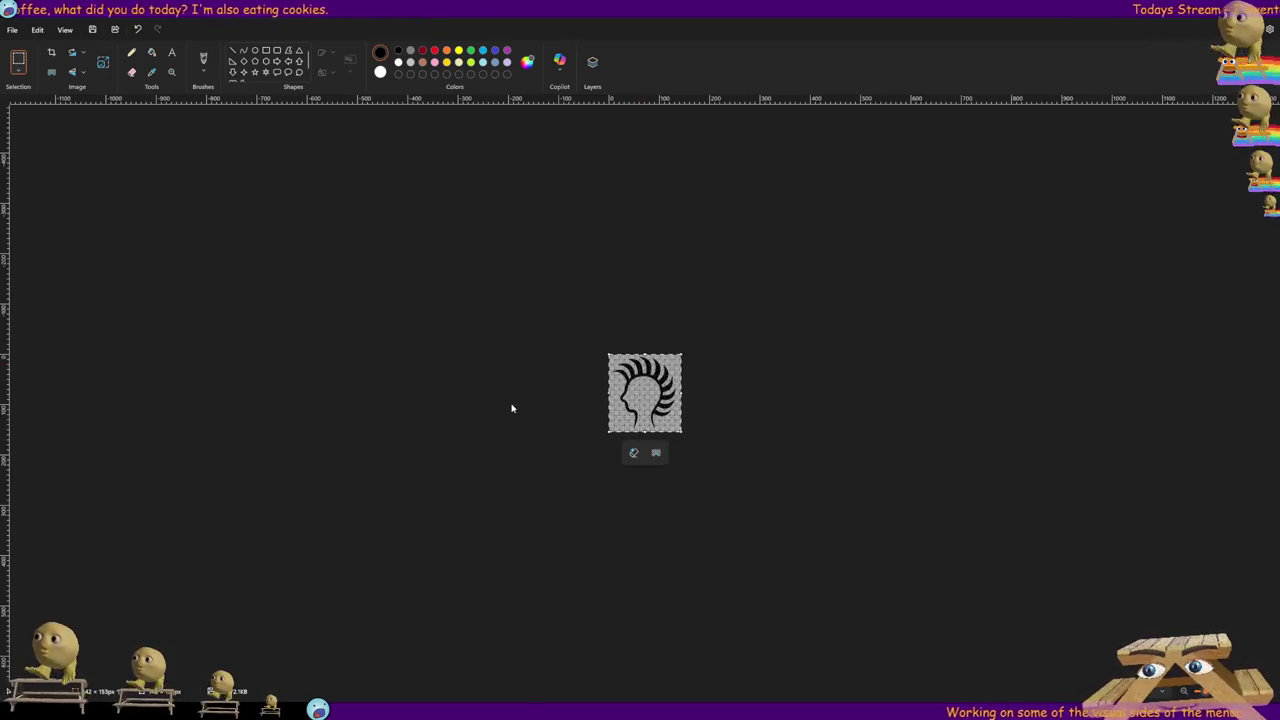
# - Undo and redo back to the full-size, transparent-background black head image
pyautogui.keyDown('ctrl'); pyautogui.scroll(5, 716, 398); pyautogui.keyUp('ctrl')
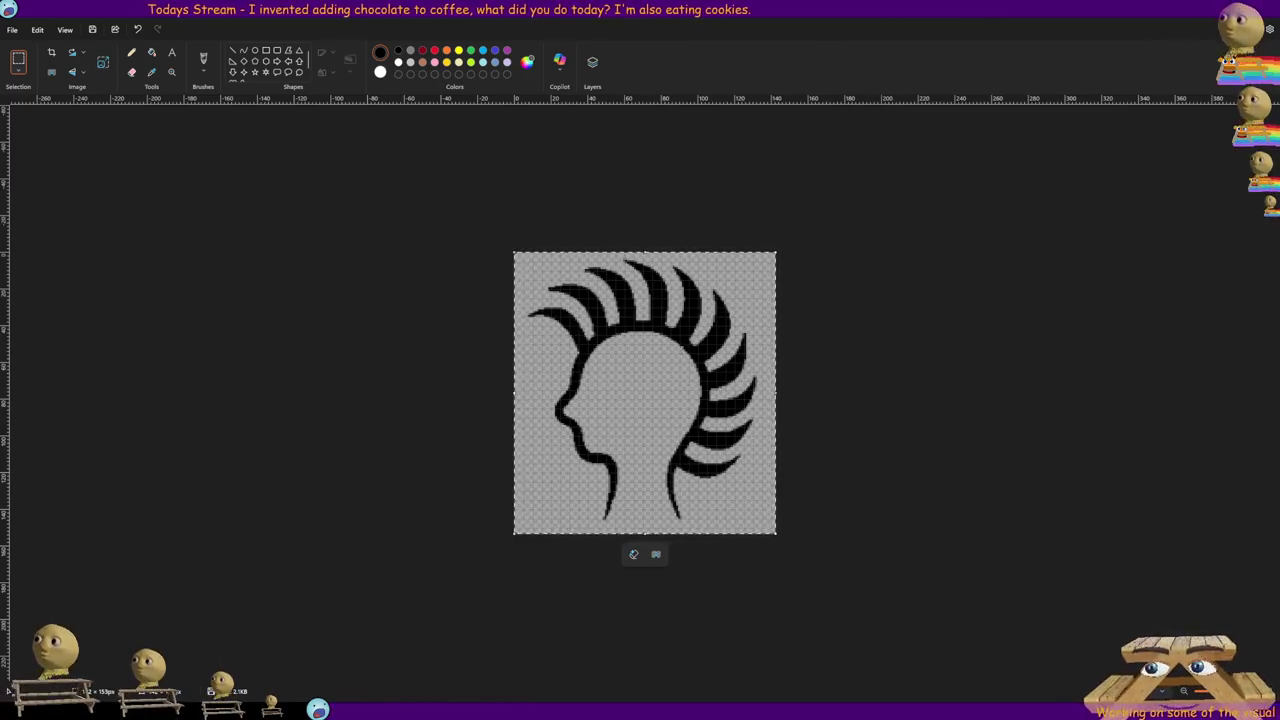
pyautogui.hotkey('ctrl', 'z')
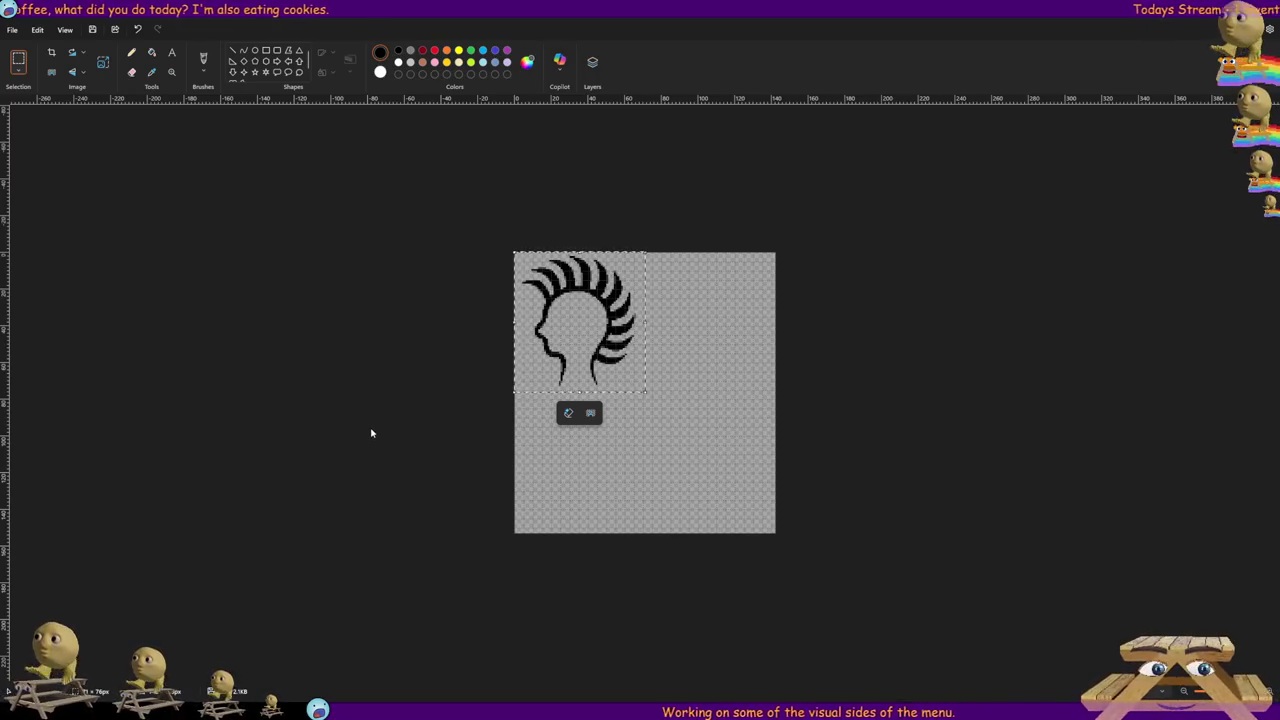
pyautogui.hotkey('ctrl', 'z')
pyautogui.hotkey('ctrl', 'z')
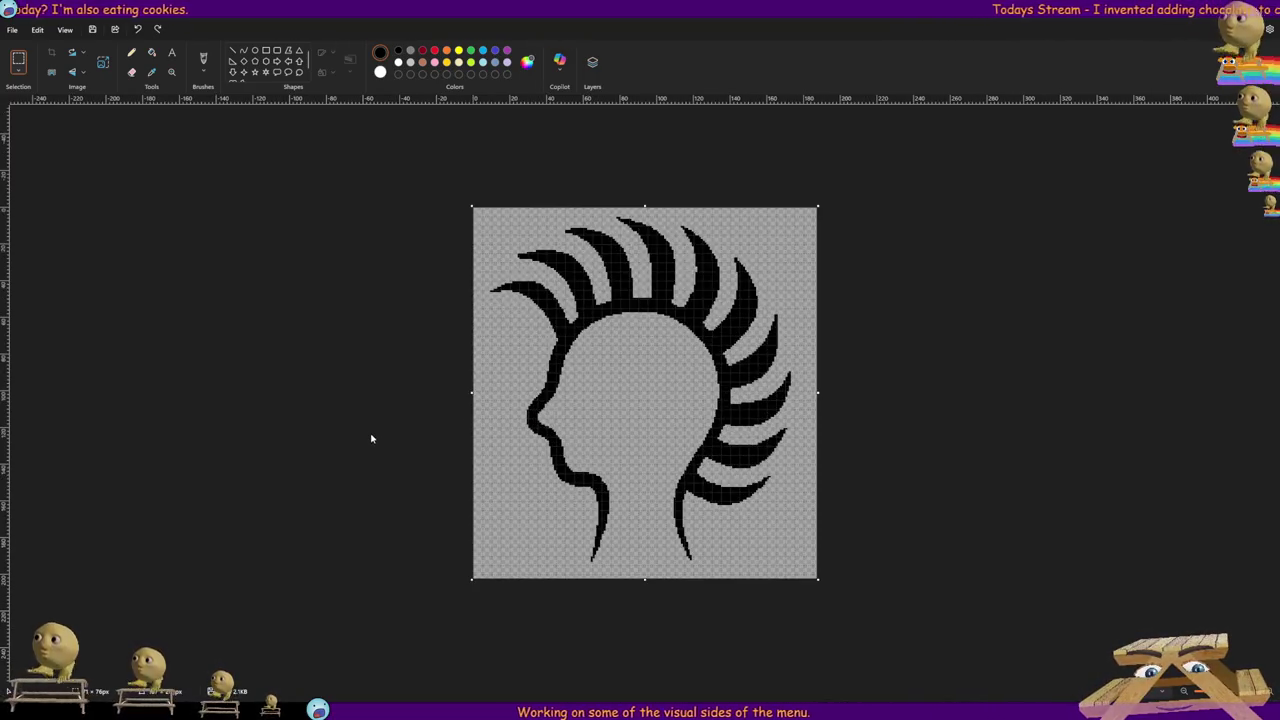
pyautogui.hotkey('ctrl', 'z')
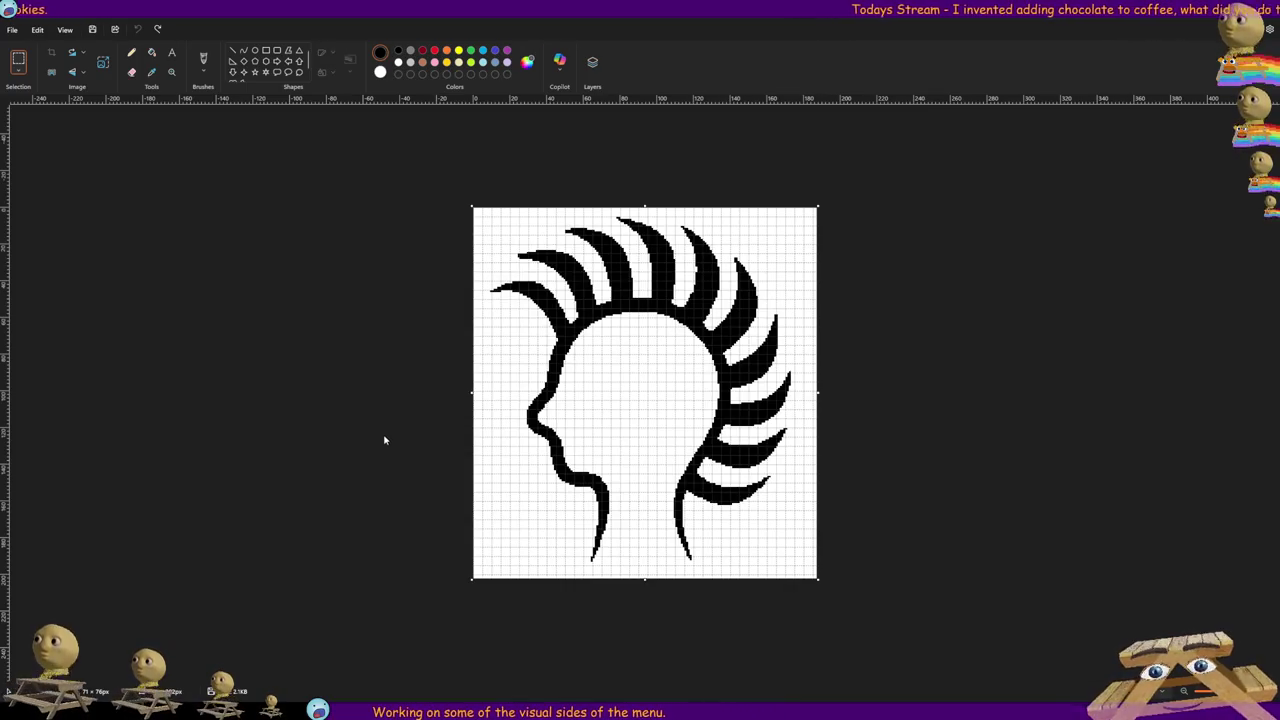
pyautogui.hotkey('ctrl', 'y')
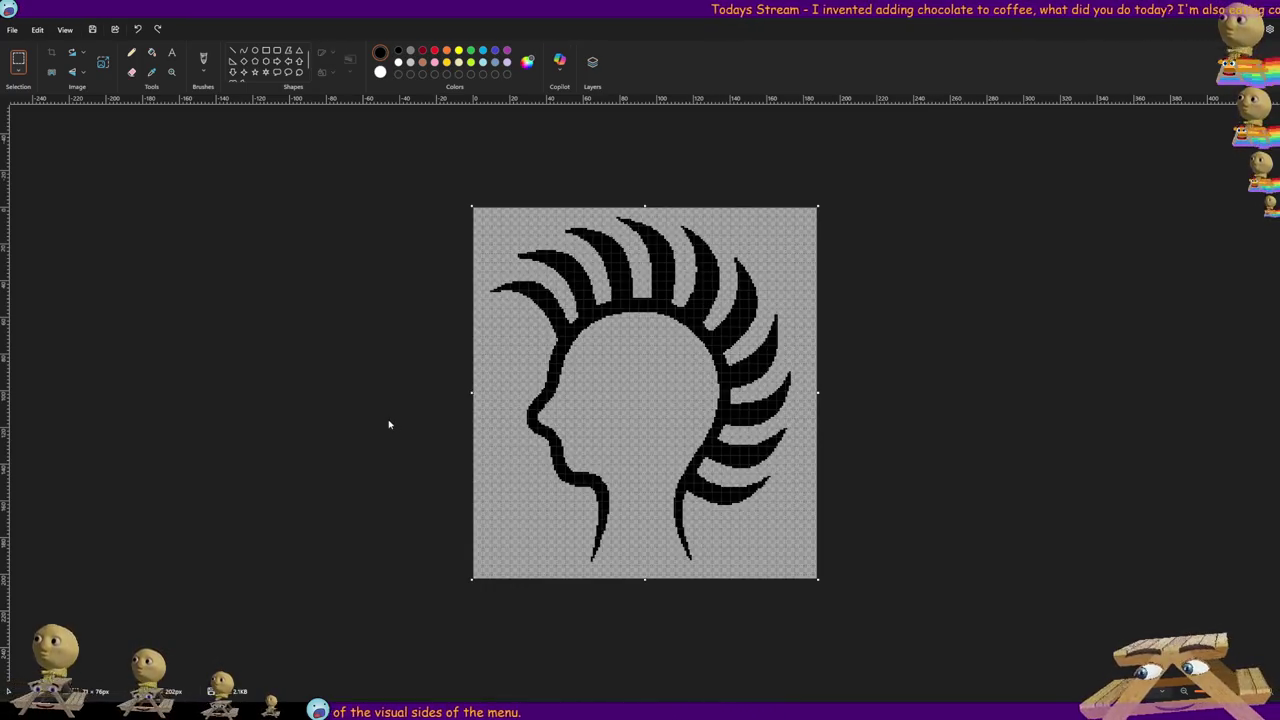
# - Shrink the whole head to about 38%, crop the canvas around it, and return to Godot
pyautogui.hotkey('ctrl', 'a')
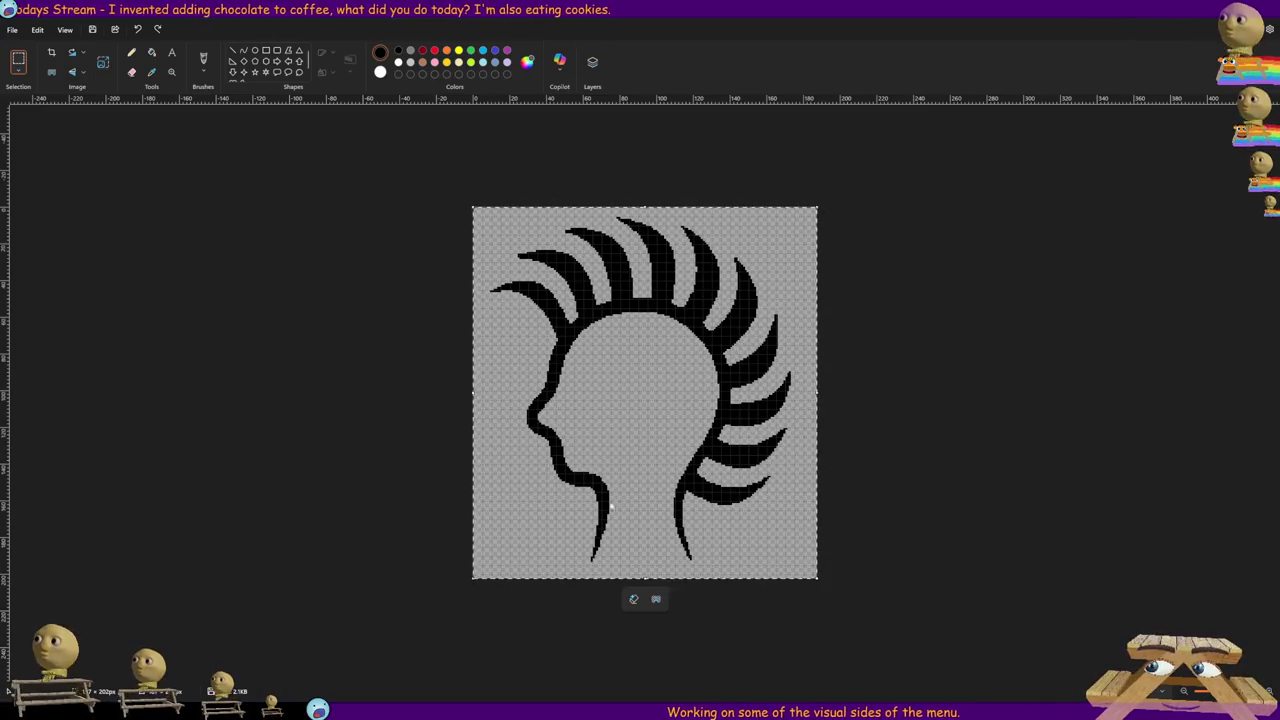
pyautogui.moveTo(817, 578); pyautogui.dragTo(604, 347)
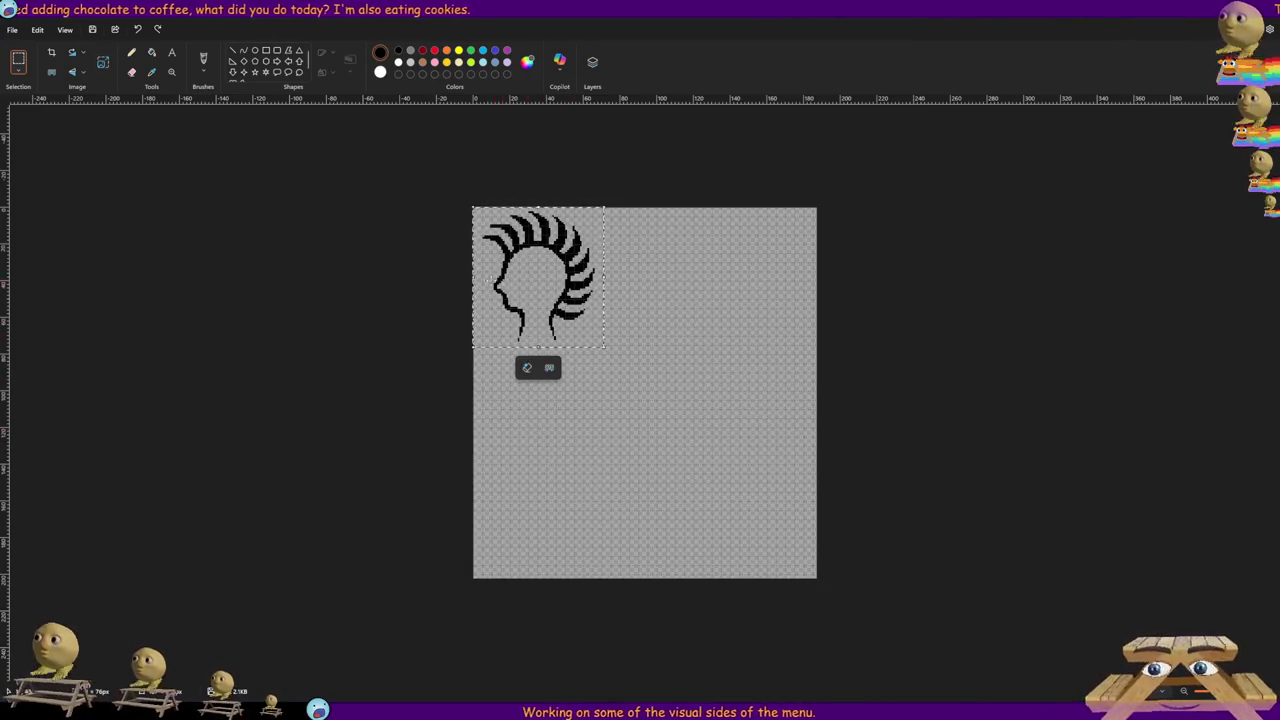
pyautogui.click(55, 52)
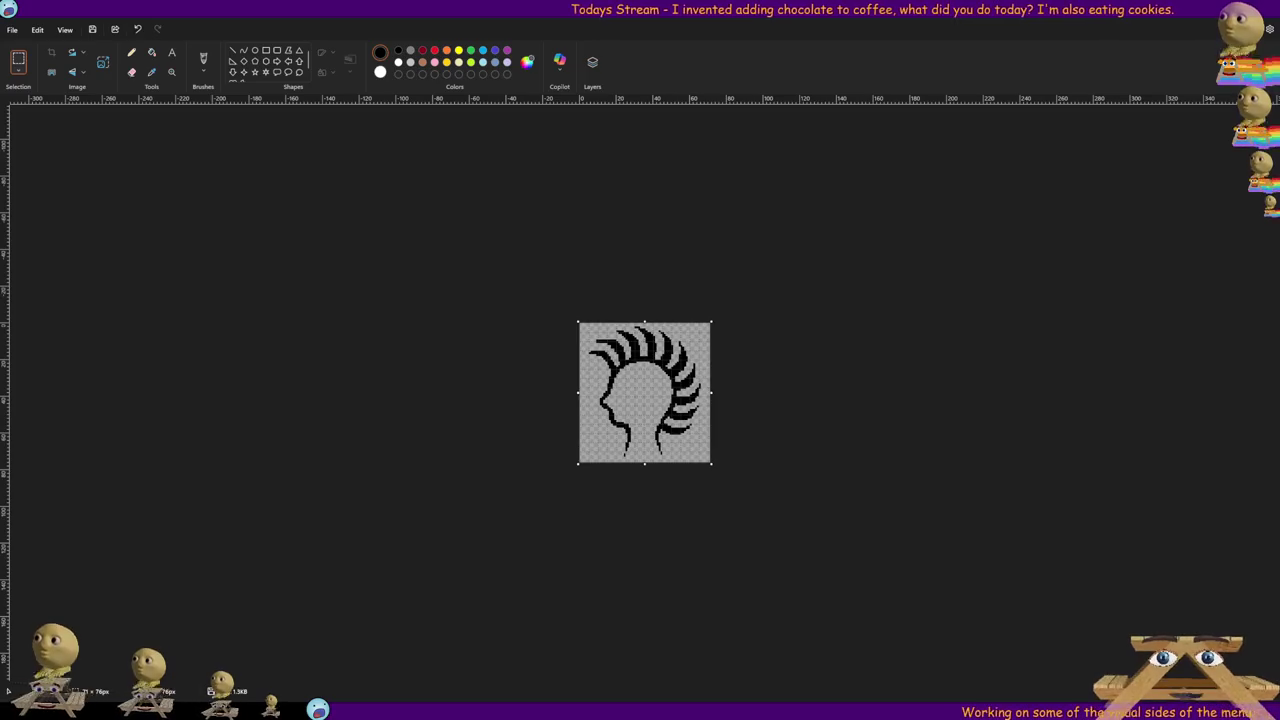
pyautogui.hotkey('alt', 'Tab')
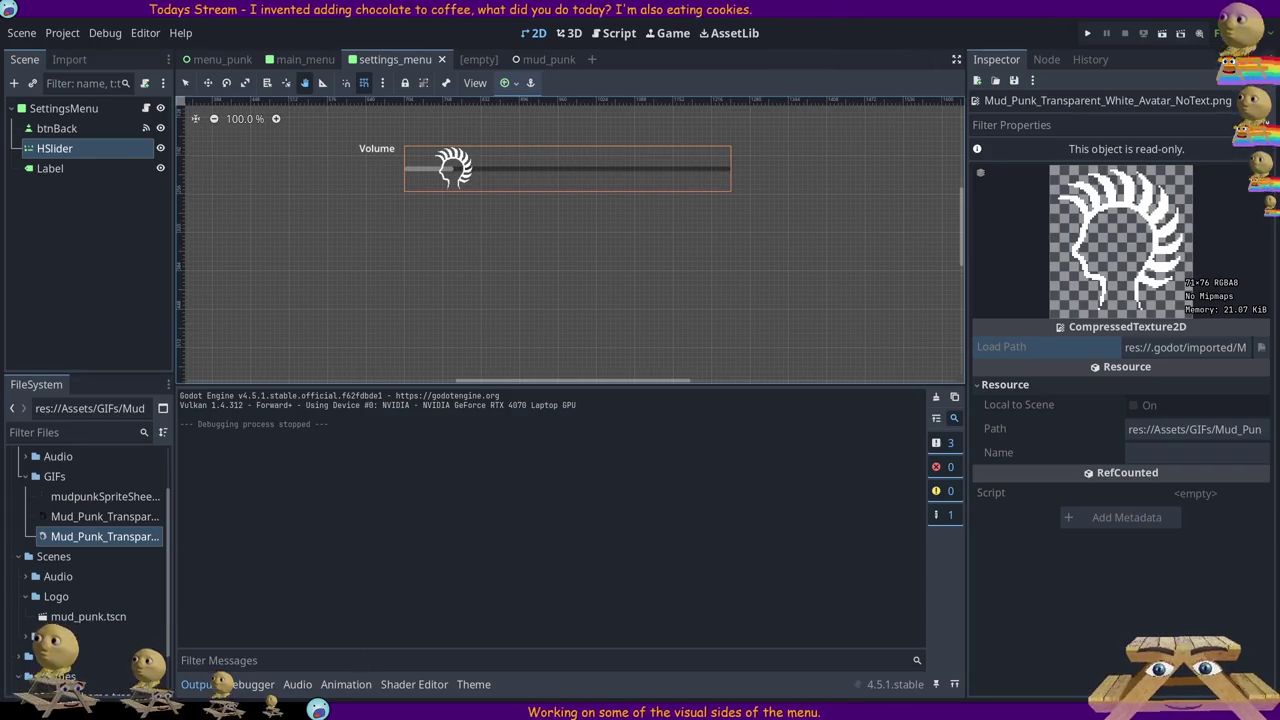
# - Drop Mud_Punk_Transparent_Black_Avatar_NoText.png onto the HSlider grabber_highlight slot in menu_theme.tres
pyautogui.click(473, 684)
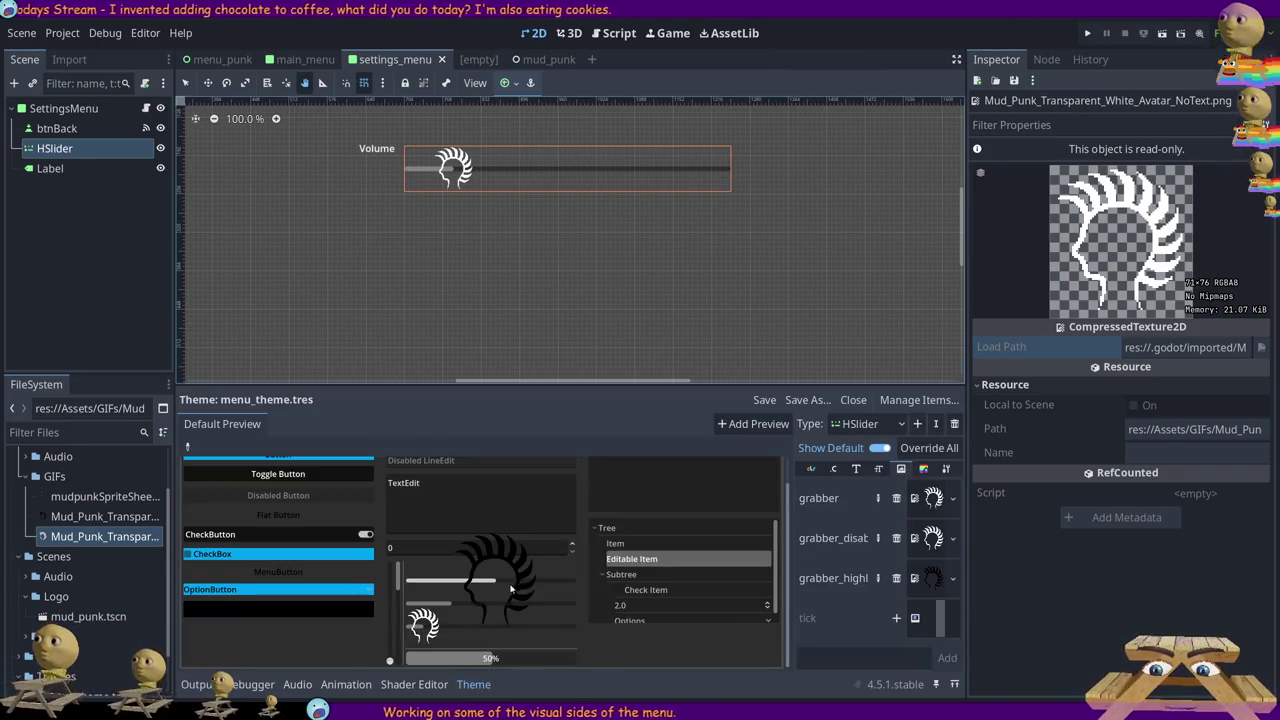
pyautogui.click(928, 578)
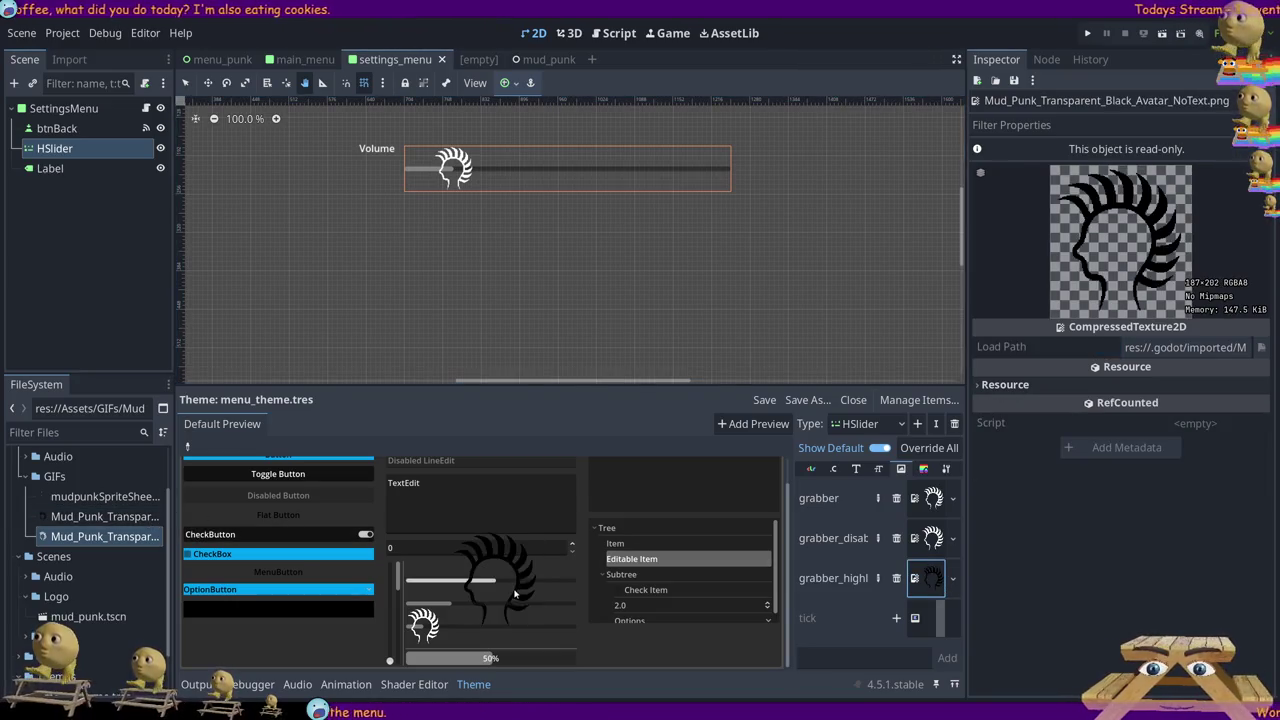
pyautogui.click(83, 518)
pyautogui.moveTo(83, 520)
pyautogui.mouseDown()
pyautogui.moveTo(900, 595)
pyautogui.moveTo(930, 578)
pyautogui.mouseUp()
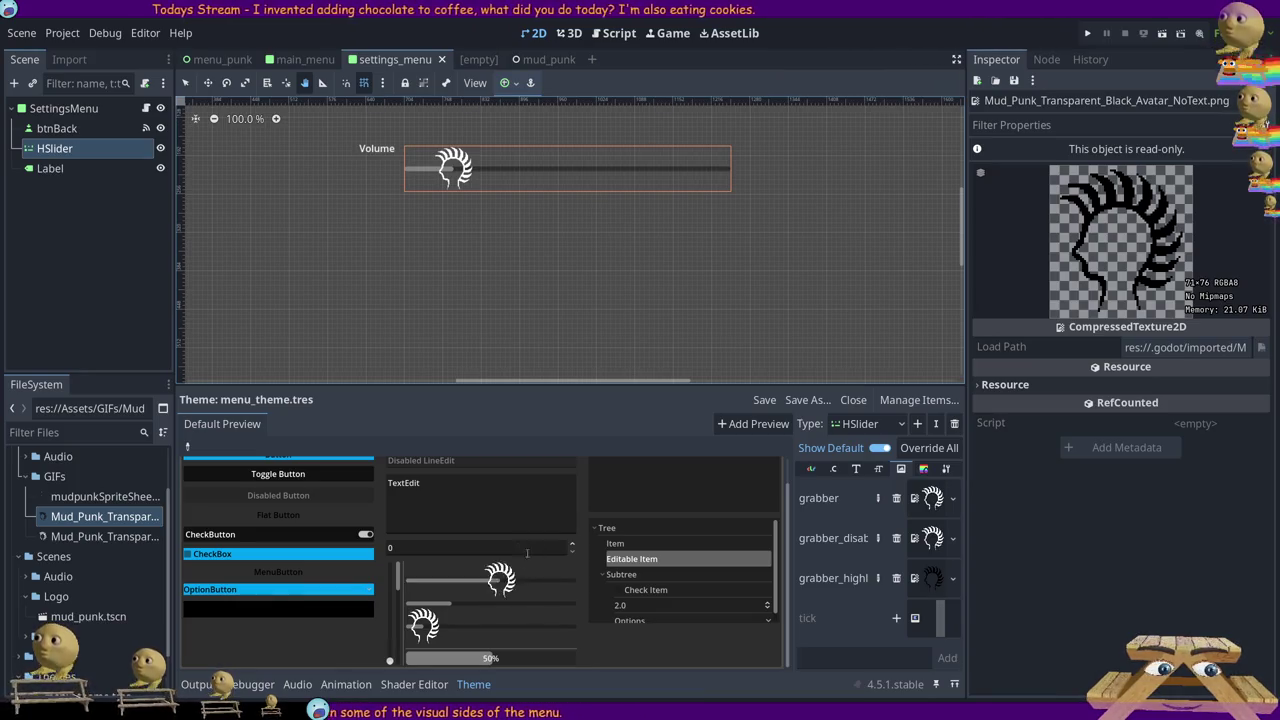
pyautogui.moveTo(519, 576)
pyautogui.mouseDown()
pyautogui.moveTo(406, 586)
pyautogui.moveTo(569, 583)
pyautogui.mouseUp()
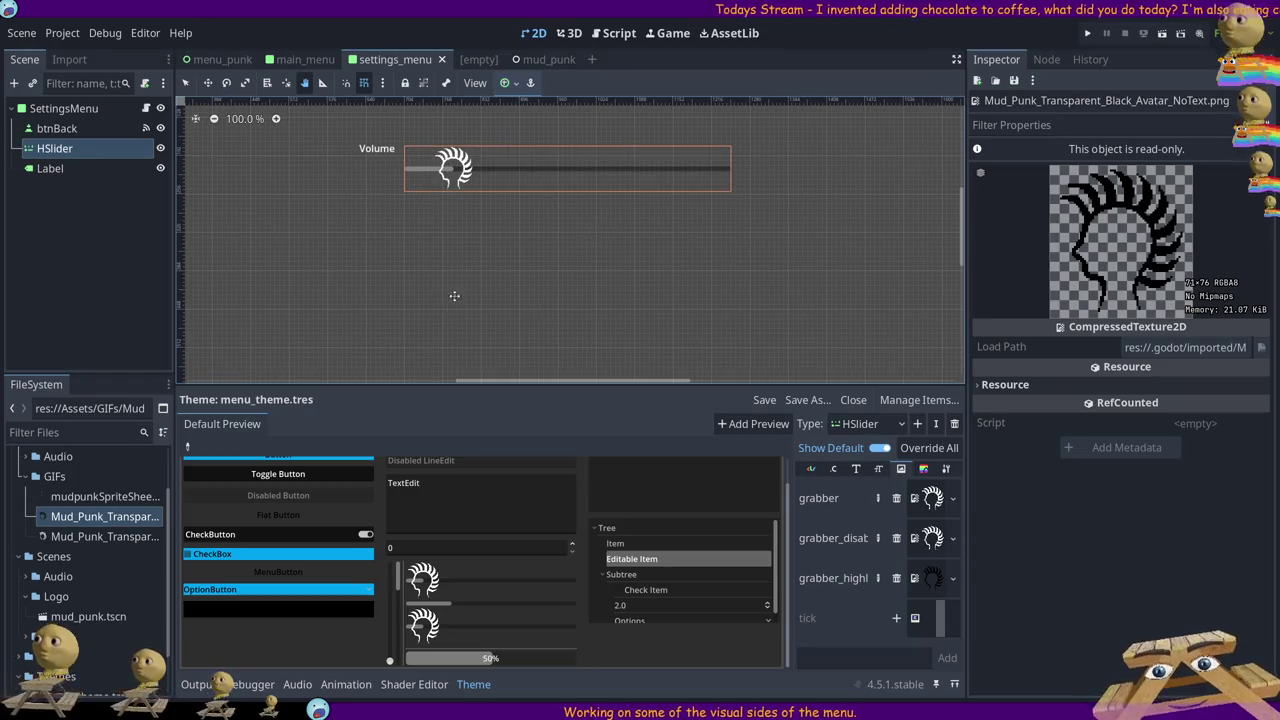
# - Zoom out from 417.7% toward 110% and pan to frame the full Volume HSlider
pyautogui.scroll(-8, 460, 290)
pyautogui.moveTo(535, 348)
pyautogui.mouseDown()
pyautogui.moveTo(520, 234)
pyautogui.moveTo(509, 303)
pyautogui.moveTo(501, 257)
pyautogui.mouseUp()
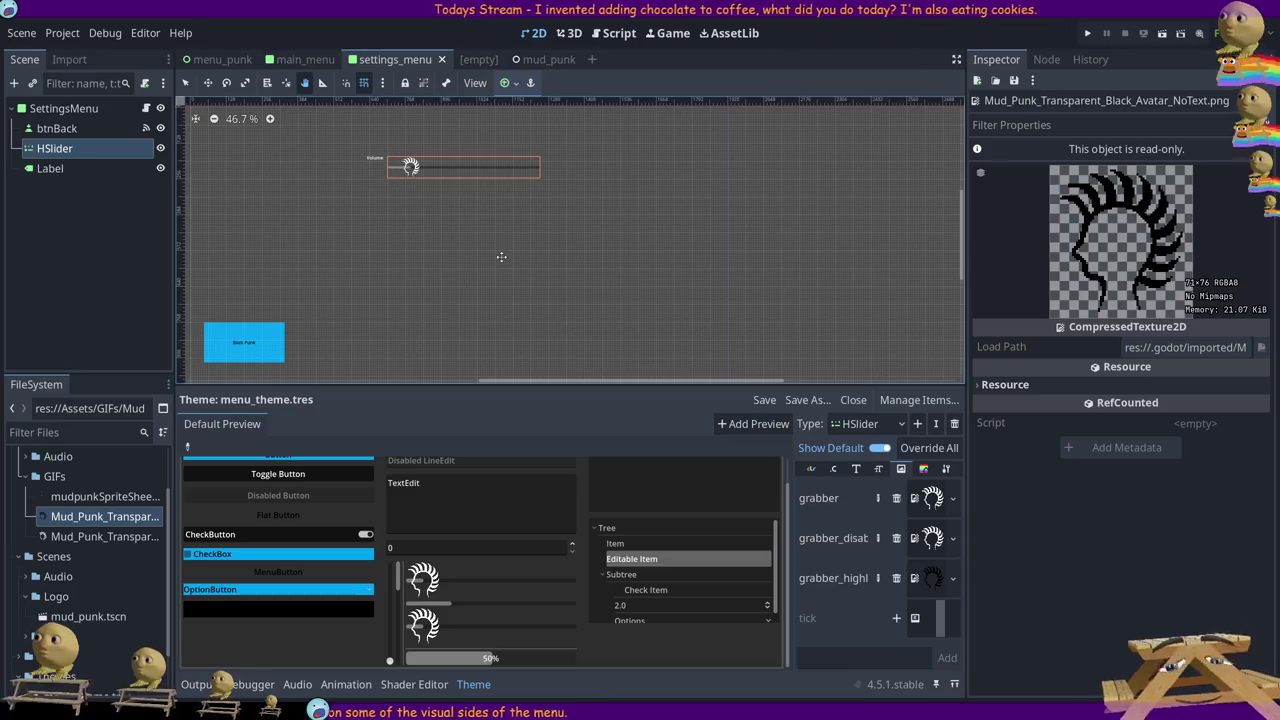
pyautogui.moveTo(426, 170); pyautogui.dragTo(466, 248)
pyautogui.scroll(20, 466, 248)
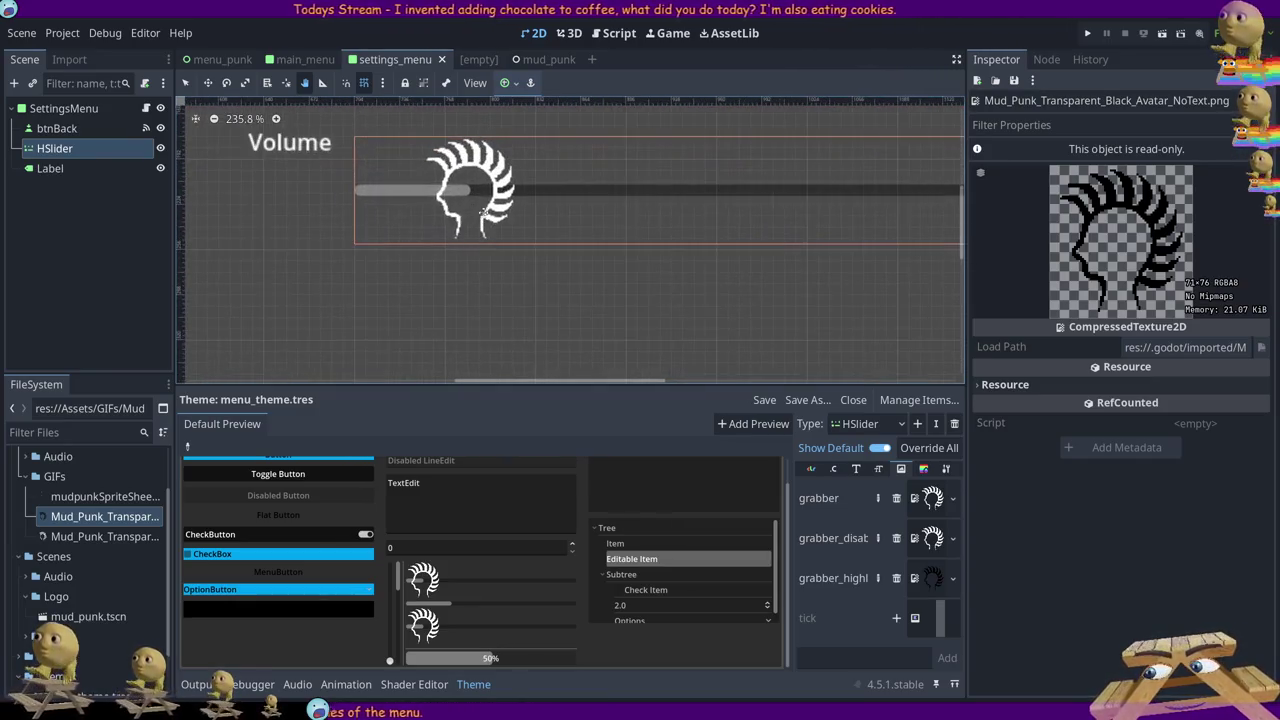
pyautogui.moveTo(500, 260); pyautogui.dragTo(488, 266)
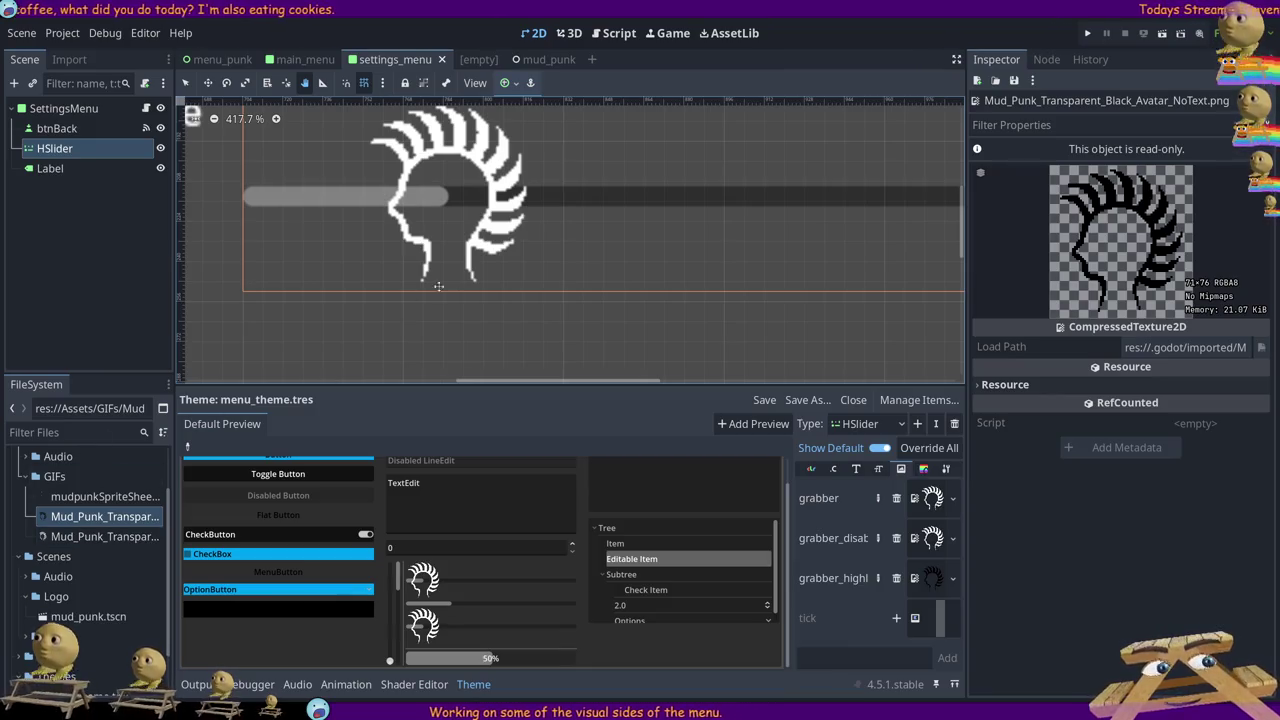
pyautogui.scroll(-10, 472, 300)
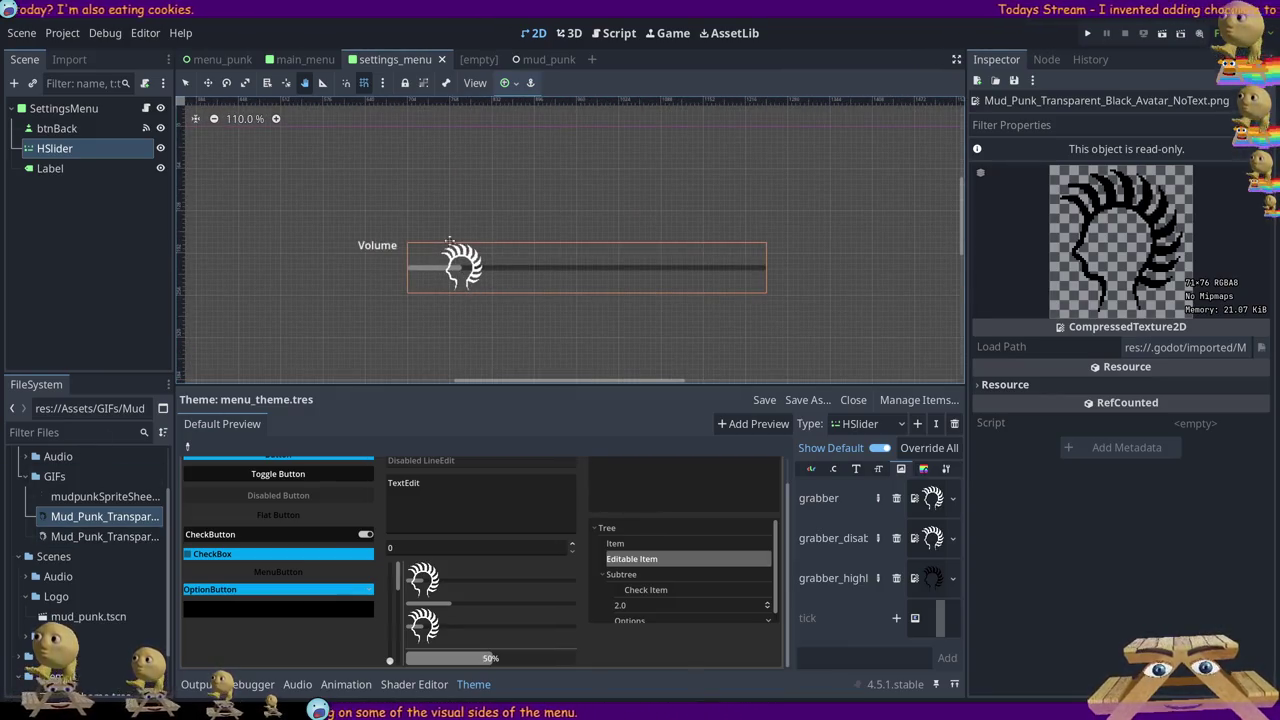
pyautogui.scroll(-5, 490, 320)
pyautogui.moveTo(724, 371)
pyautogui.mouseDown()
pyautogui.moveTo(654, 248)
pyautogui.moveTo(657, 266)
pyautogui.mouseUp()
pyautogui.scroll(8, 410, 210)
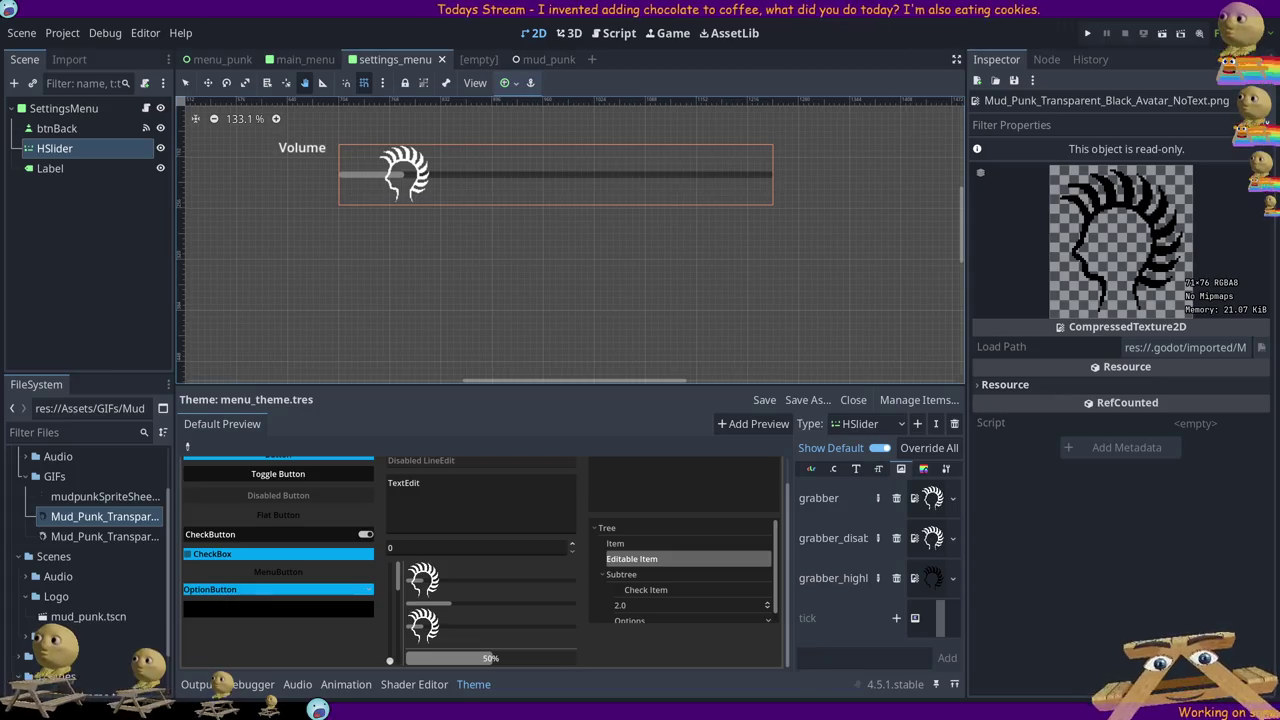
# - Zoom in and out repeatedly over the punk-head grabber to inspect how its pixels render
pyautogui.scroll(-4, 547, 250)
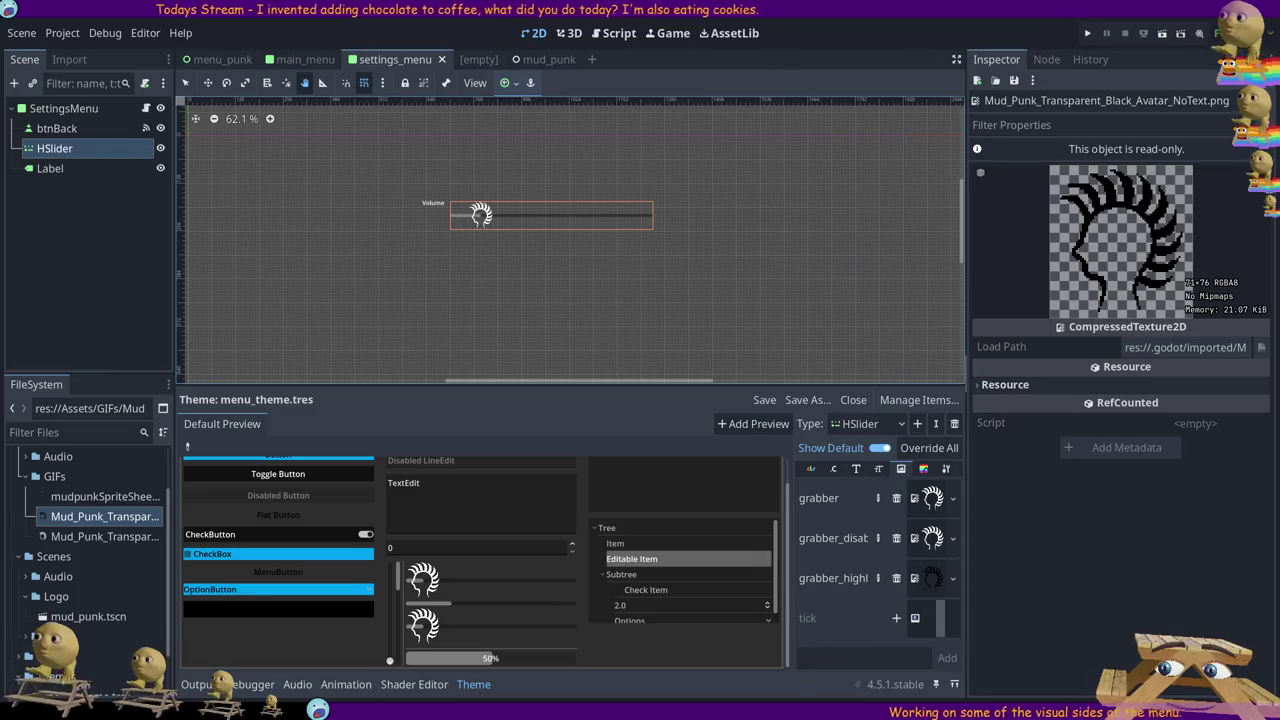
pyautogui.scroll(-2, 965, 229)
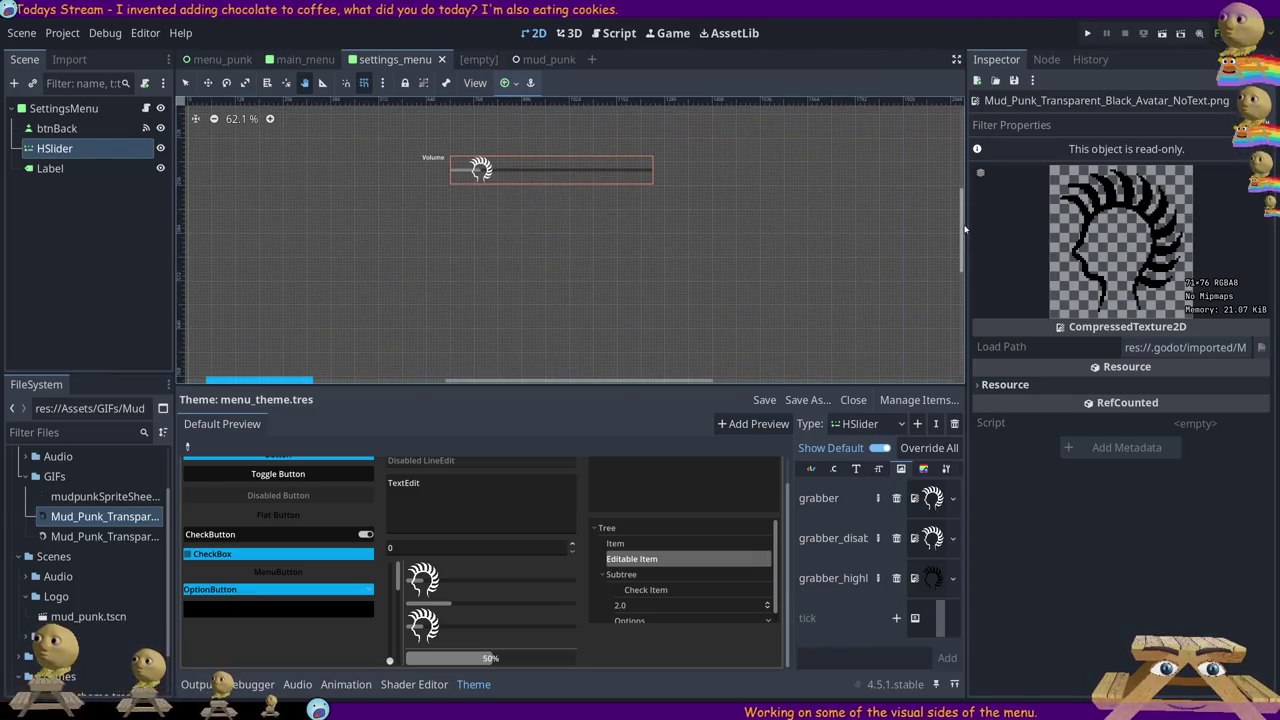
pyautogui.scroll(1, 490, 176)
pyautogui.scroll(15, 482, 172)
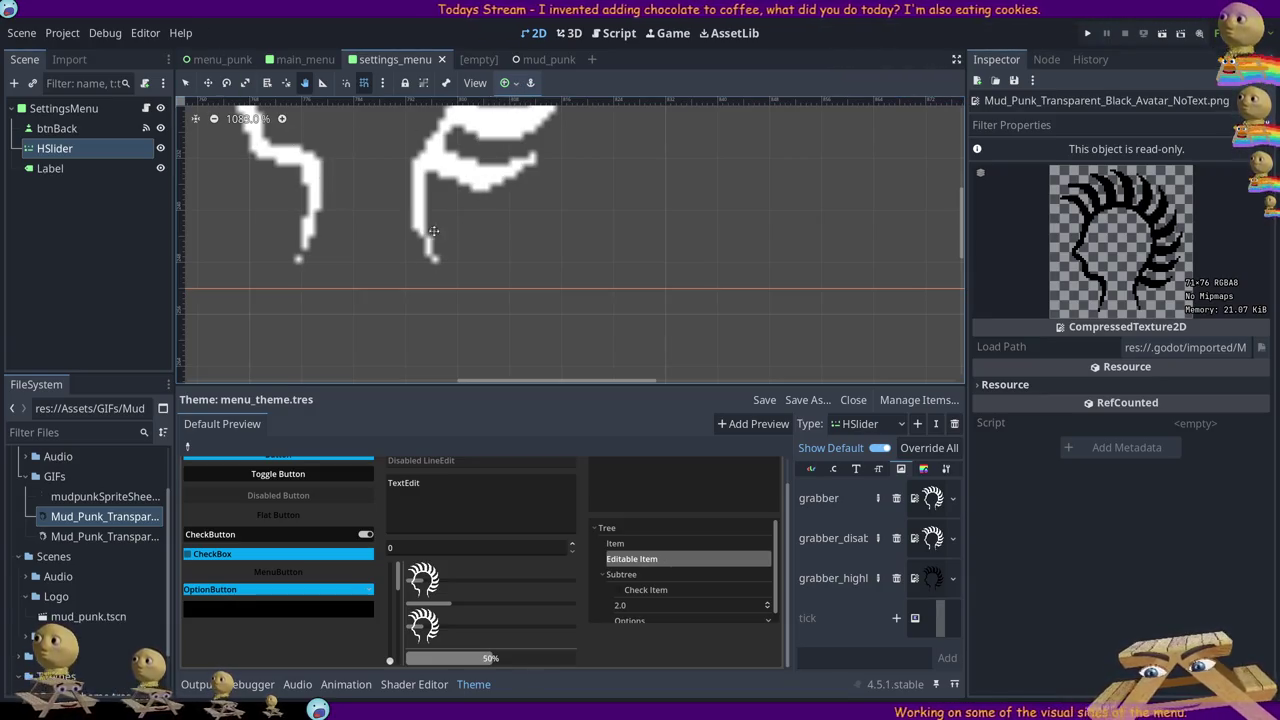
pyautogui.scroll(-3, 538, 194)
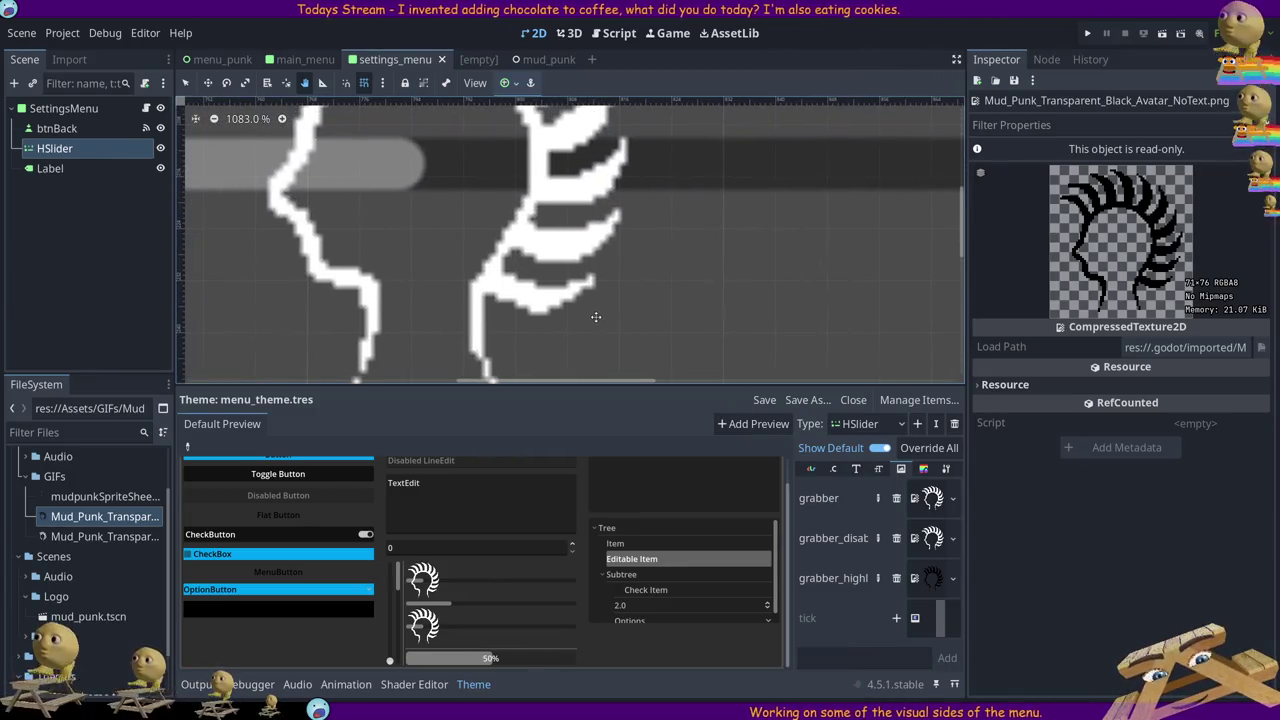
pyautogui.scroll(2, 453, 239)
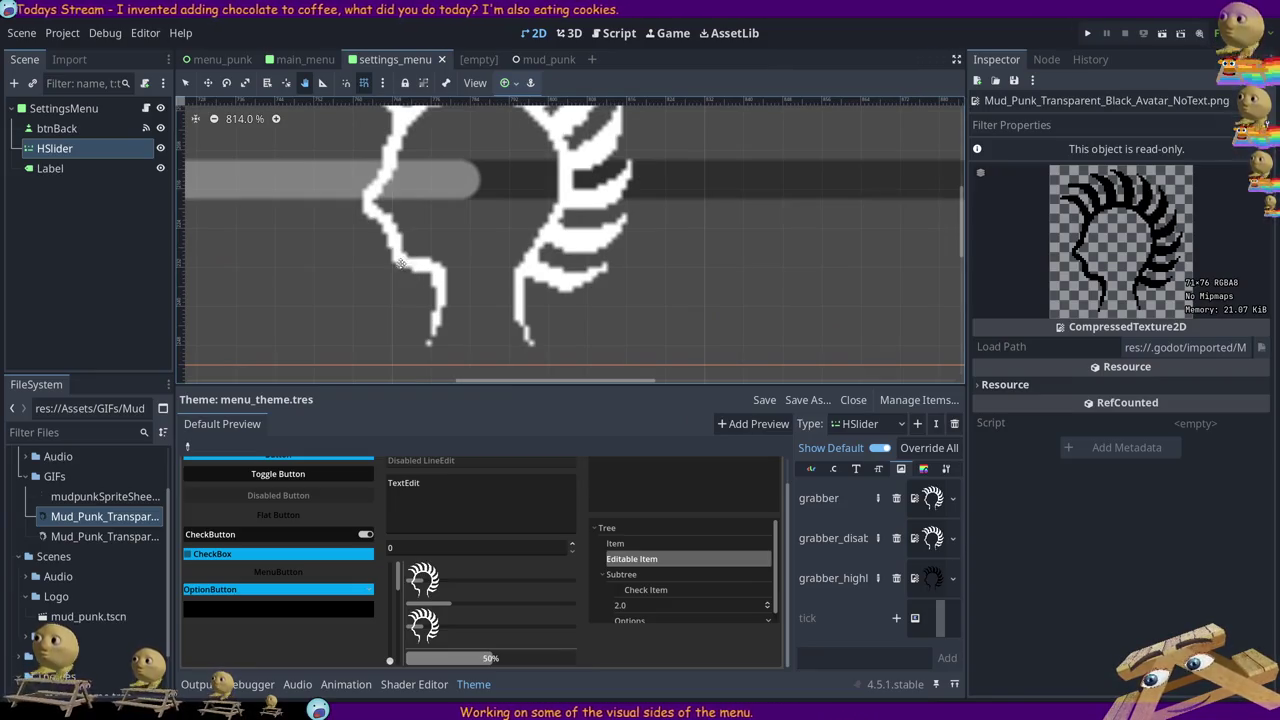
pyautogui.scroll(5, 422, 192)
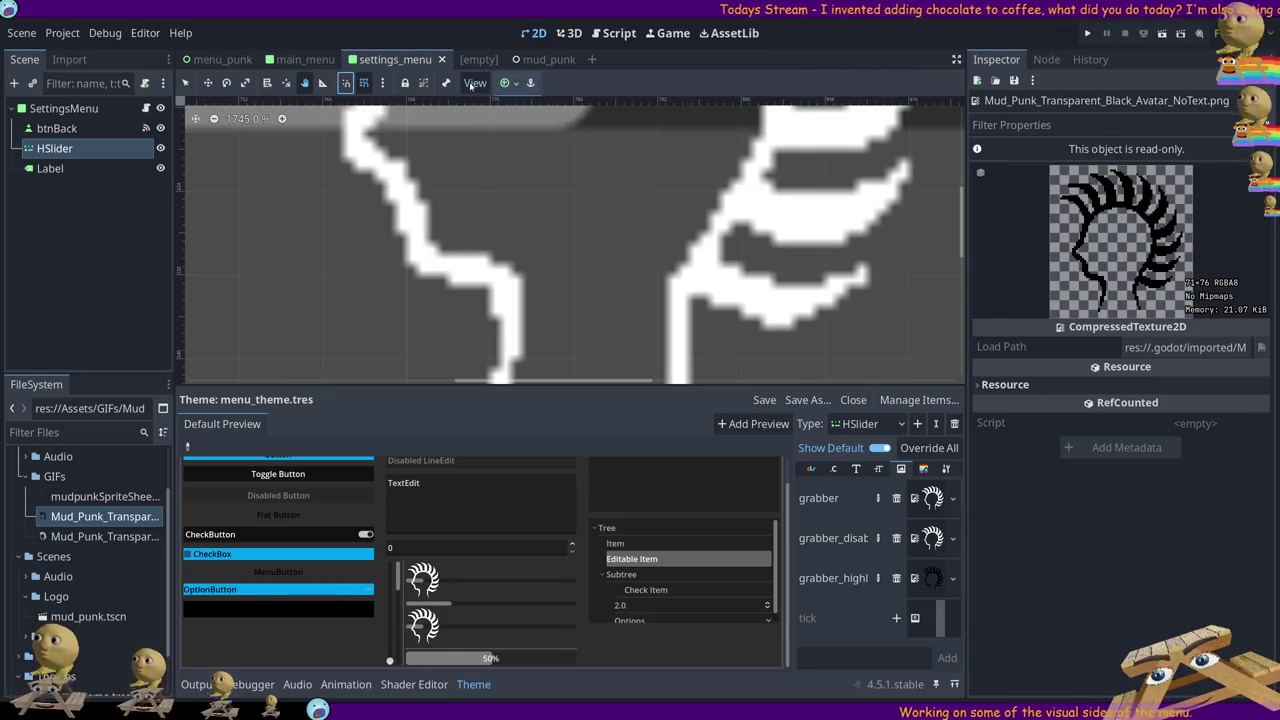
pyautogui.scroll(-3, 460, 249)
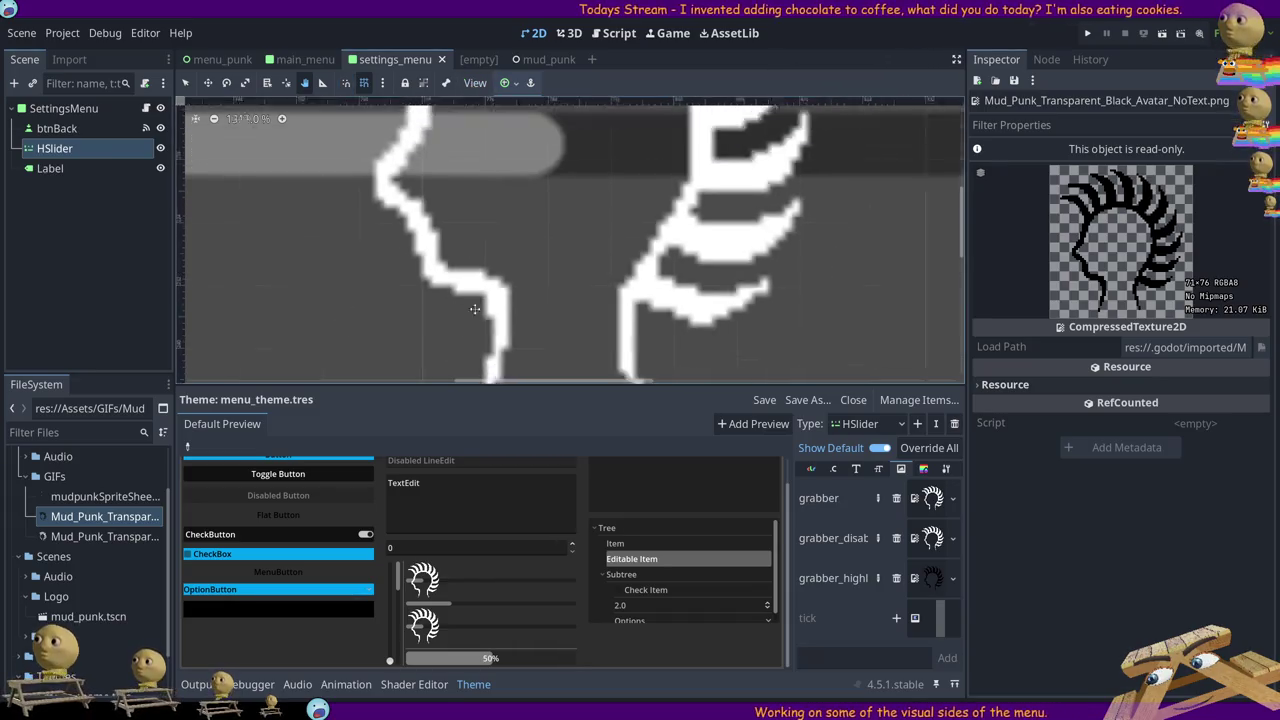
pyautogui.scroll(-3, 460, 249)
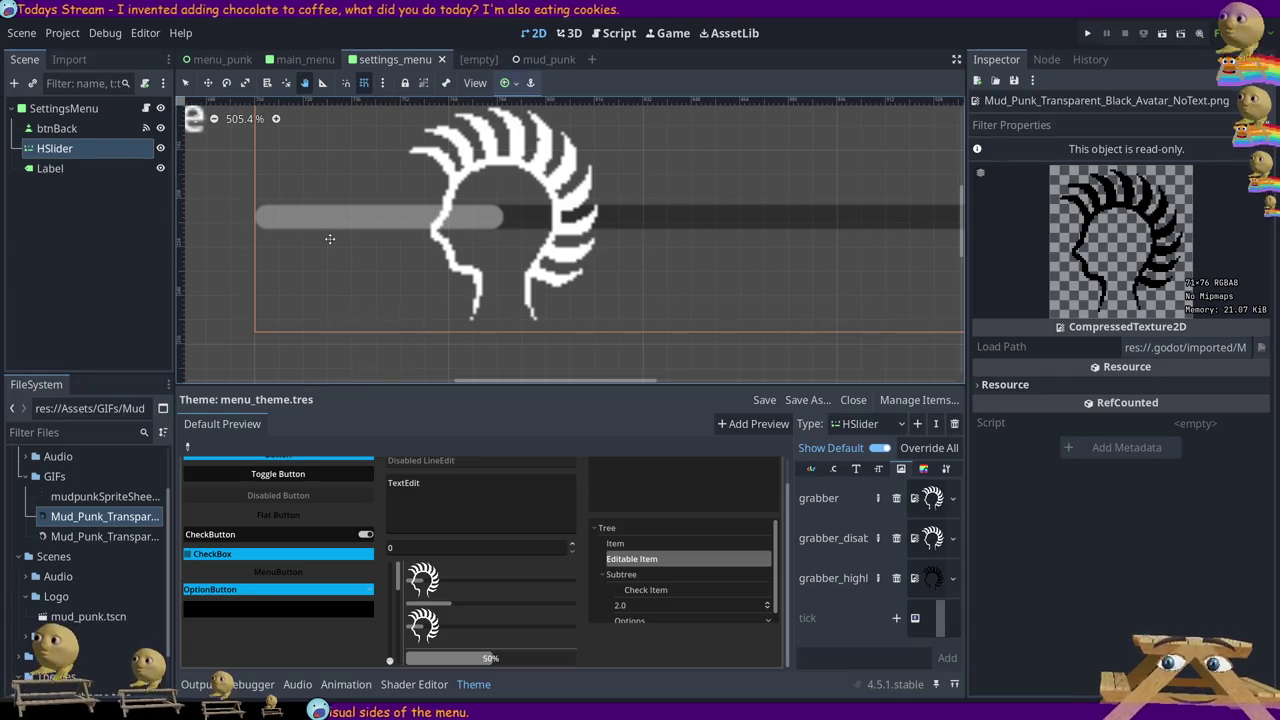
pyautogui.scroll(-2, 427, 235)
pyautogui.scroll(6, 490, 202)
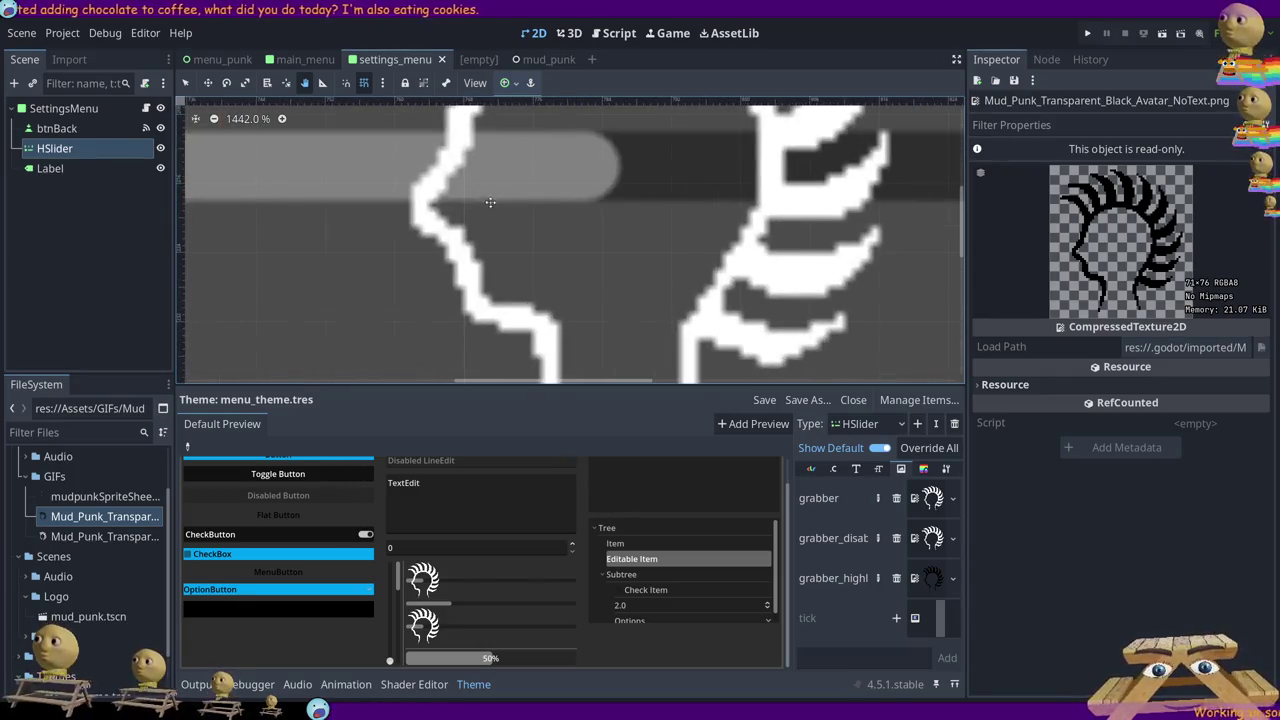
pyautogui.scroll(-10, 486, 240)
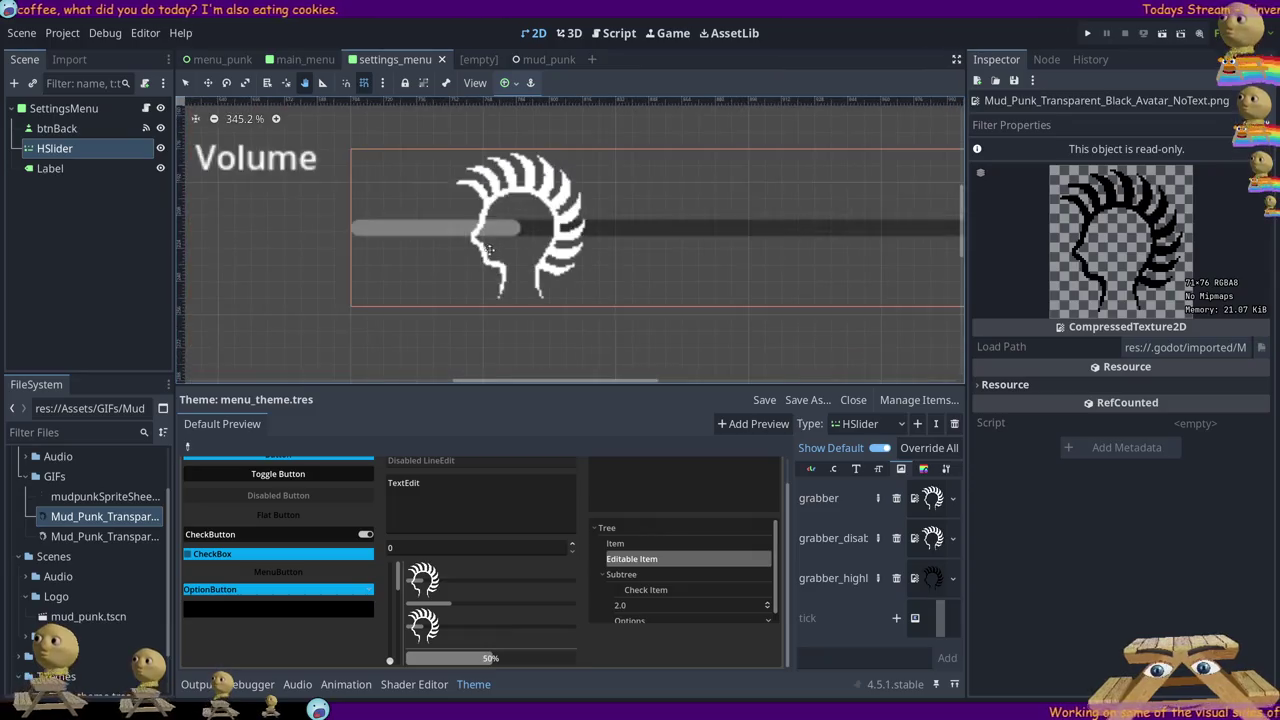
# - Zoom out and drag the 2D canvas until the whole Volume HSlider is visible again
pyautogui.scroll(-2, 491, 239)
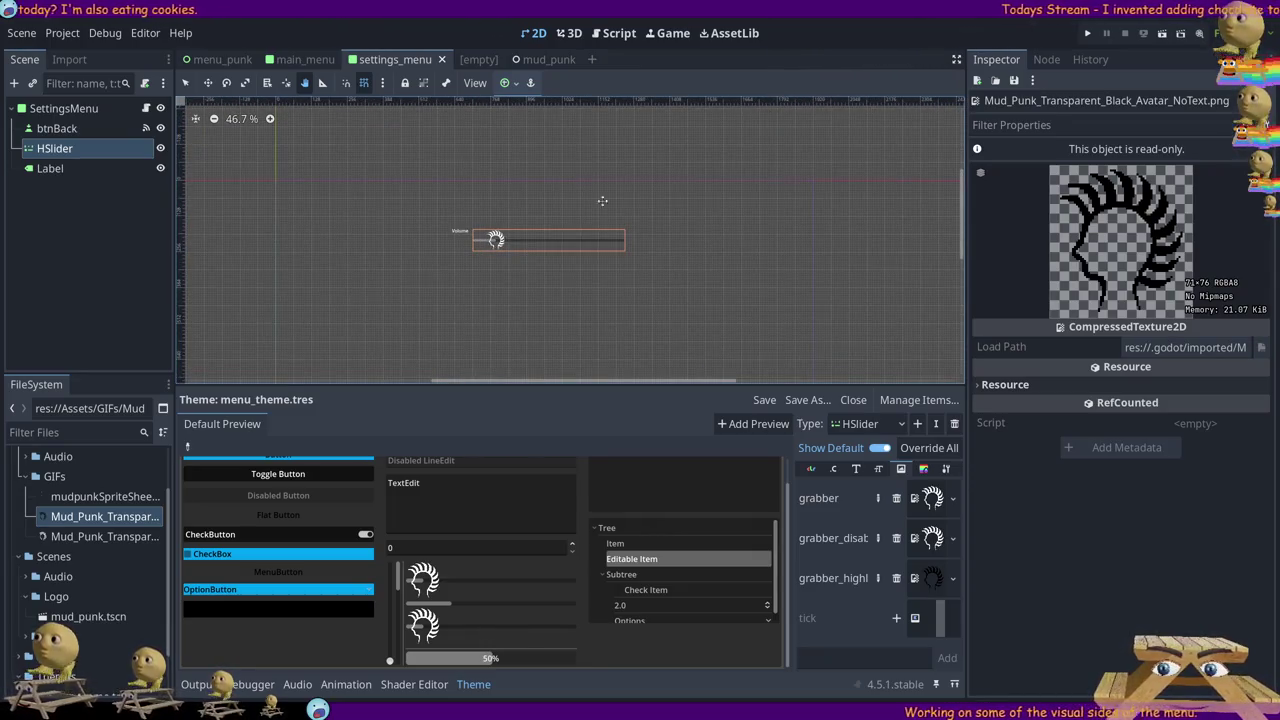
pyautogui.scroll(5, 760, 155)
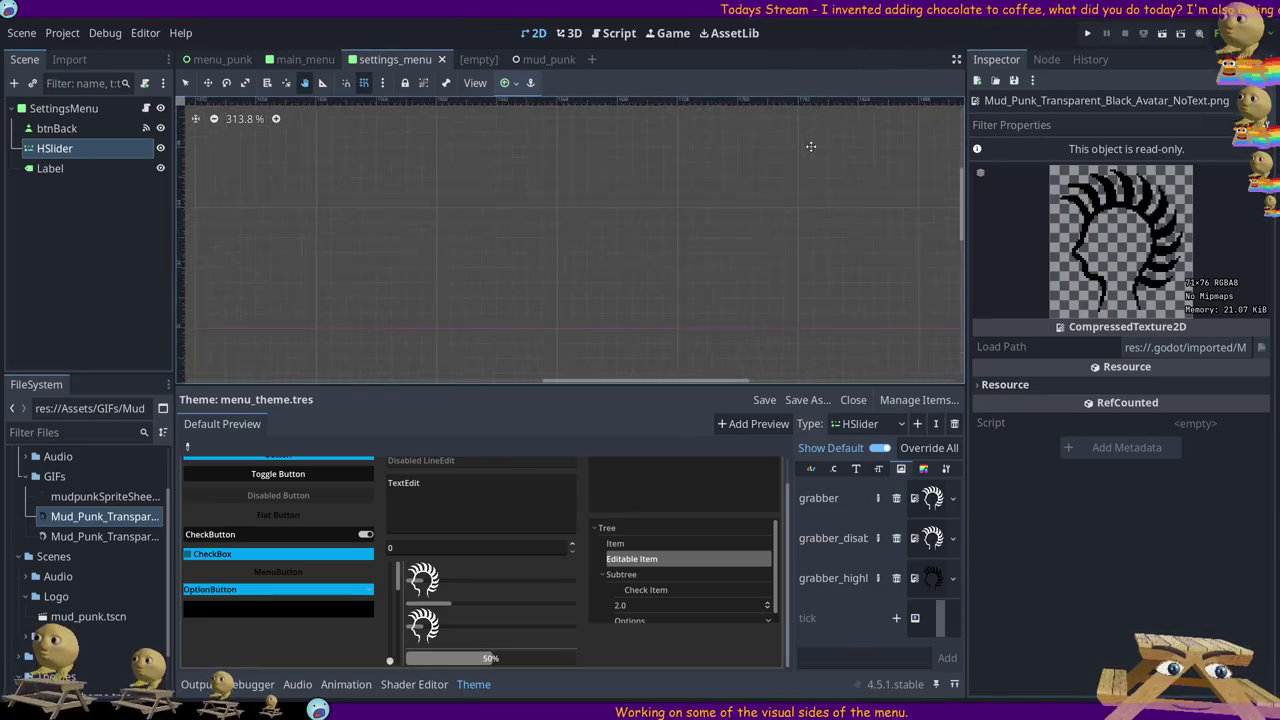
pyautogui.scroll(9, 800, 152)
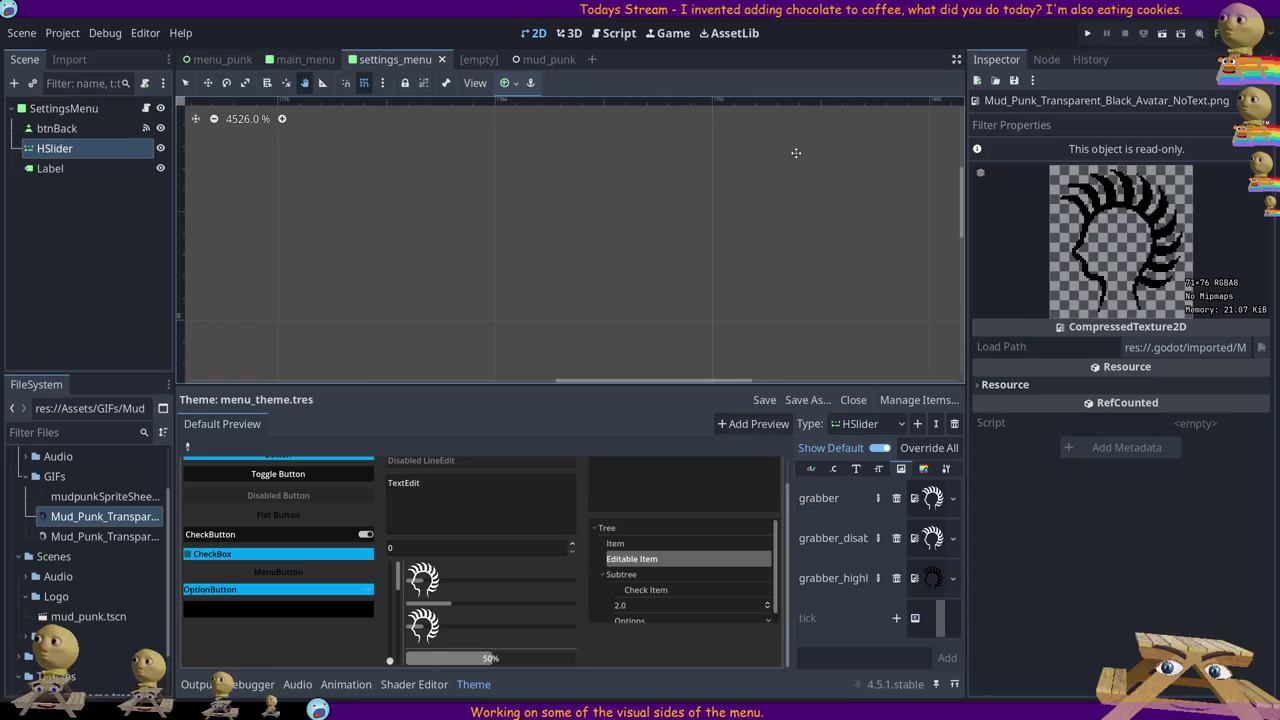
pyautogui.scroll(-12, 512, 310)
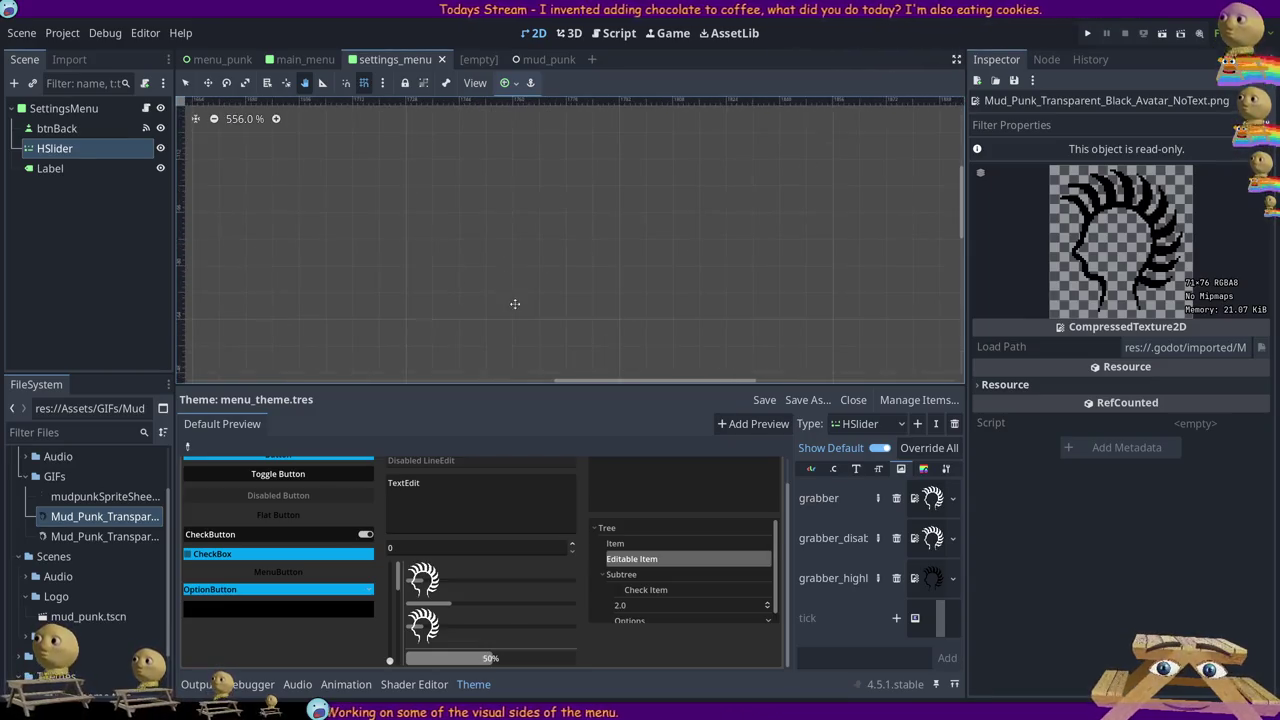
pyautogui.scroll(-4, 512, 315)
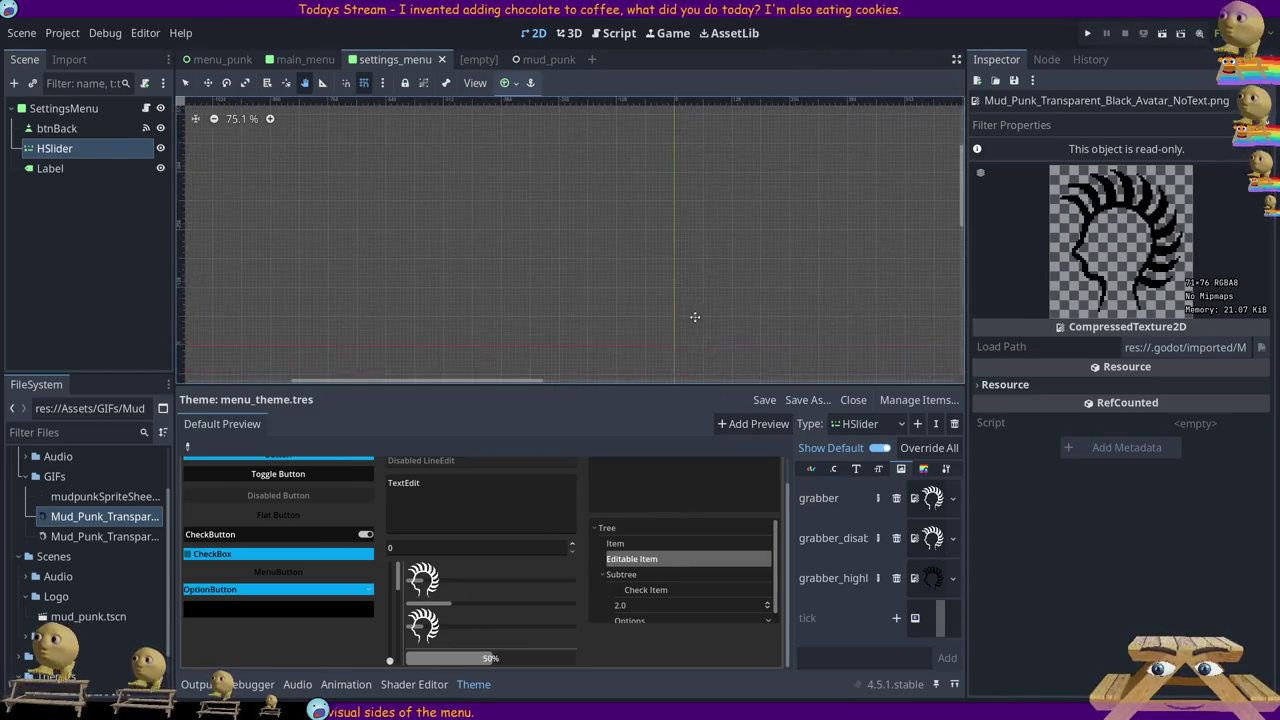
pyautogui.moveTo(955, 197)
pyautogui.mouseDown()
pyautogui.moveTo(761, 285)
pyautogui.moveTo(562, 225)
pyautogui.mouseUp()
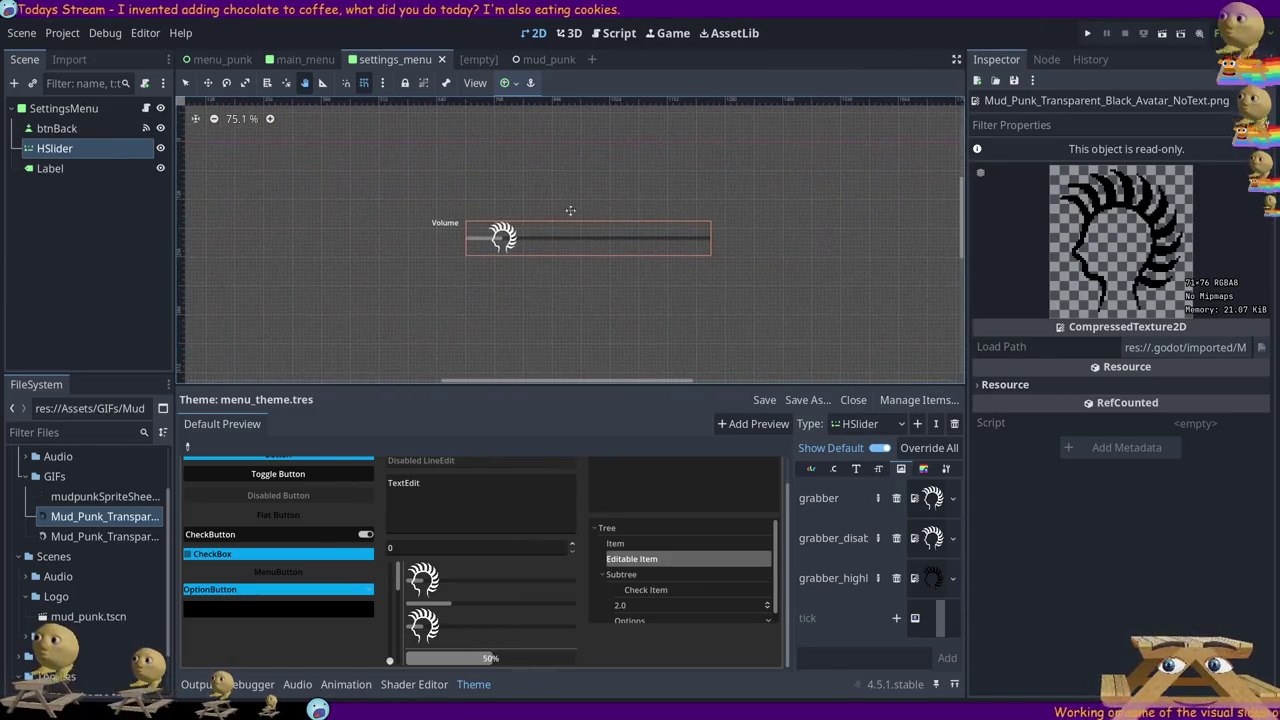
pyautogui.scroll(3, 513, 257)
# - Zoom the 2D viewport to about 895% on the punk-head grabber
pyautogui.scroll(4, 541, 232)
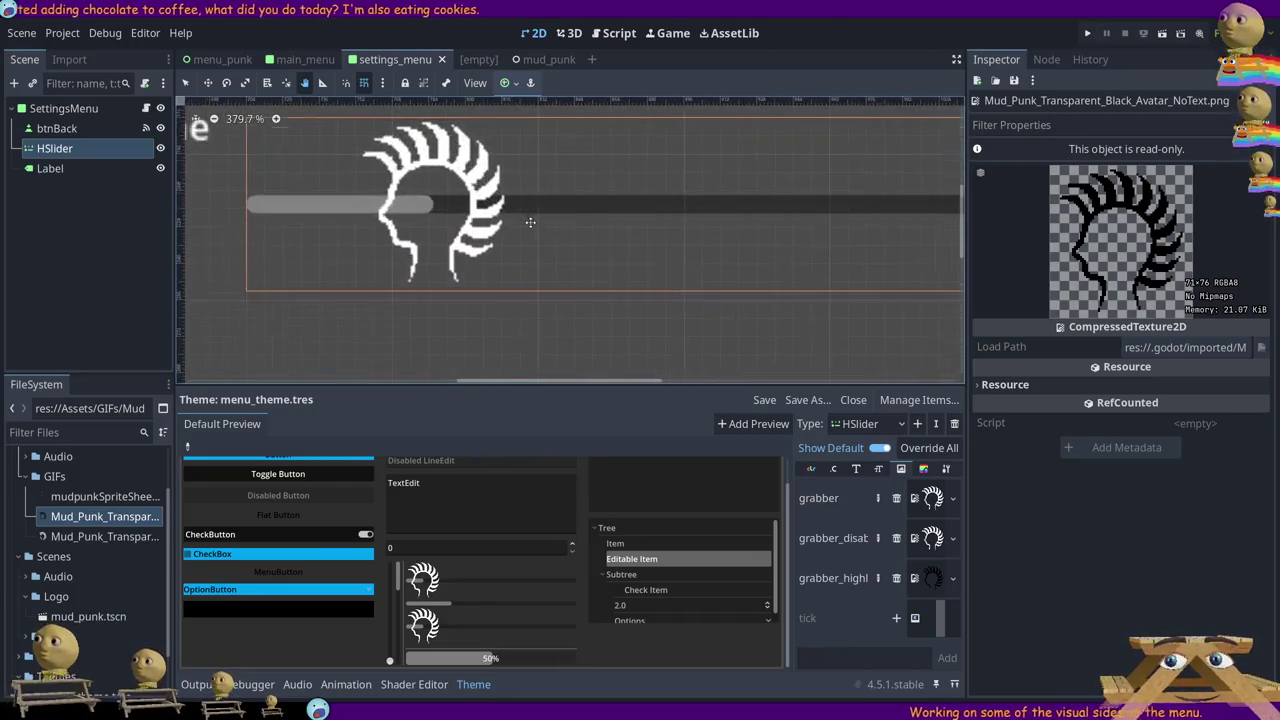
pyautogui.scroll(3, 403, 207)
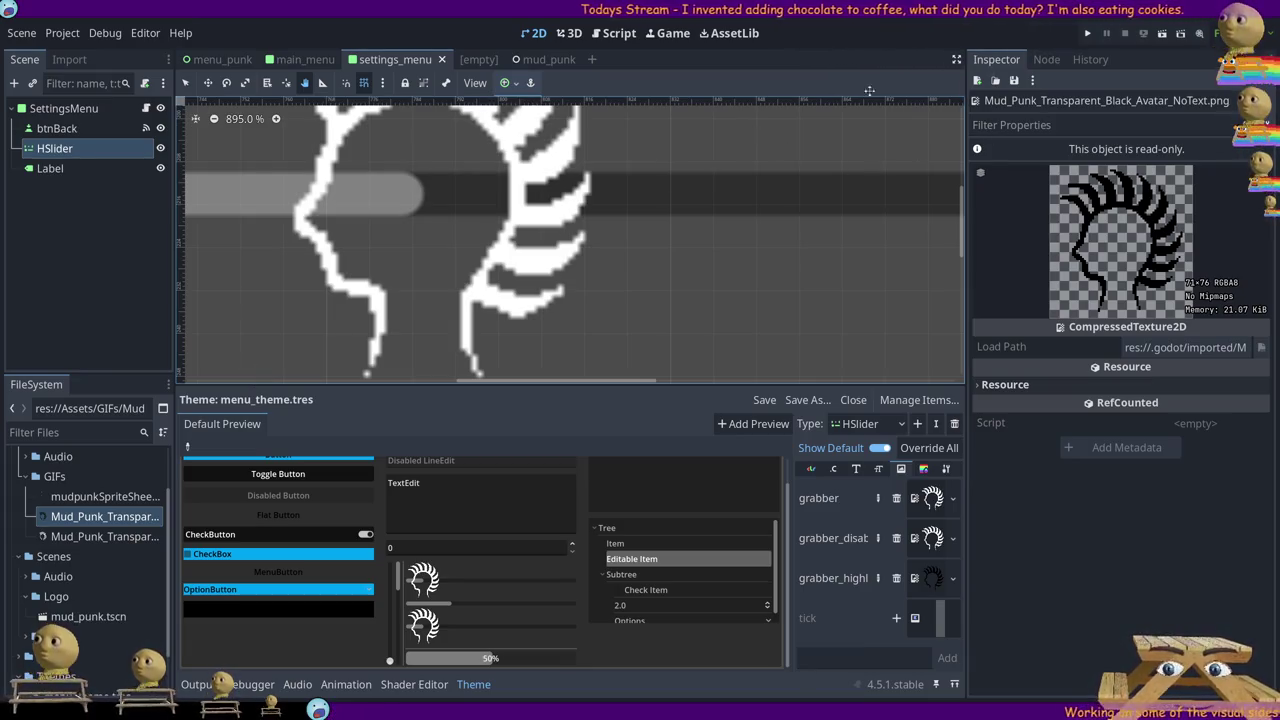
# - Zoom past 10000% on the grabber's pixels, back out to 459.5%, and recentre on the slider
pyautogui.scroll(-4, 660, 261)
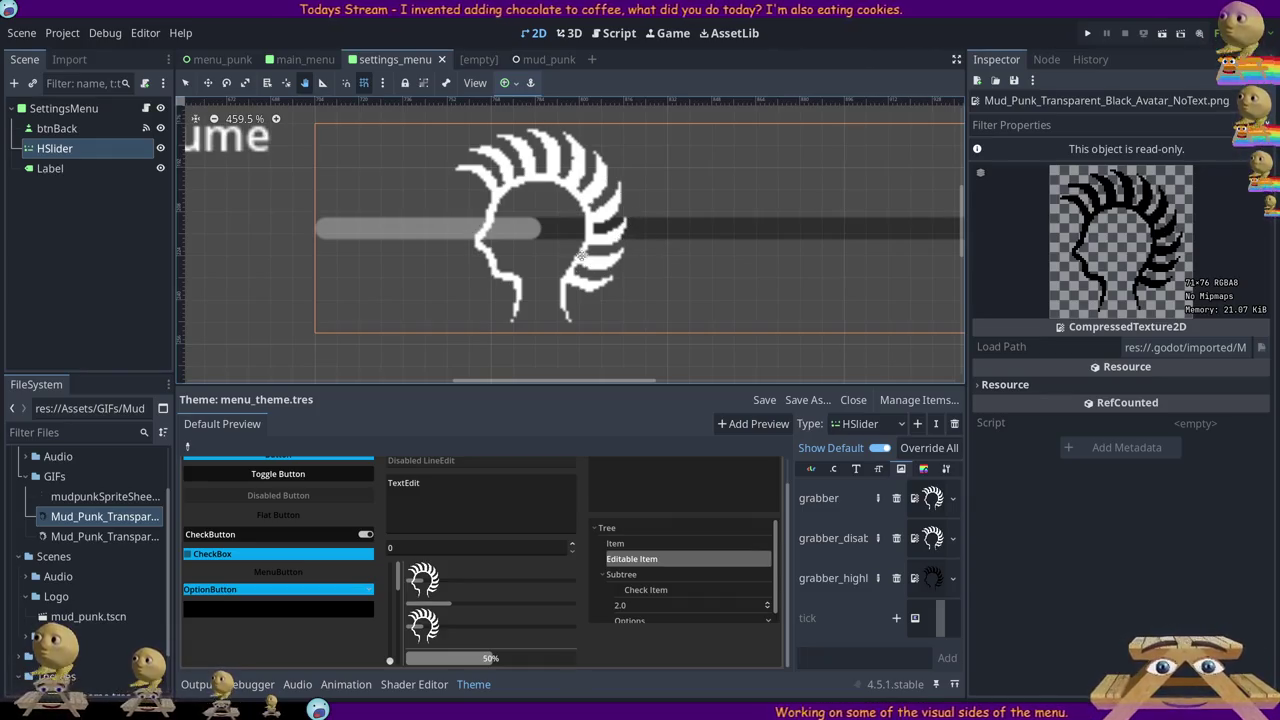
pyautogui.scroll(9, 530, 190)
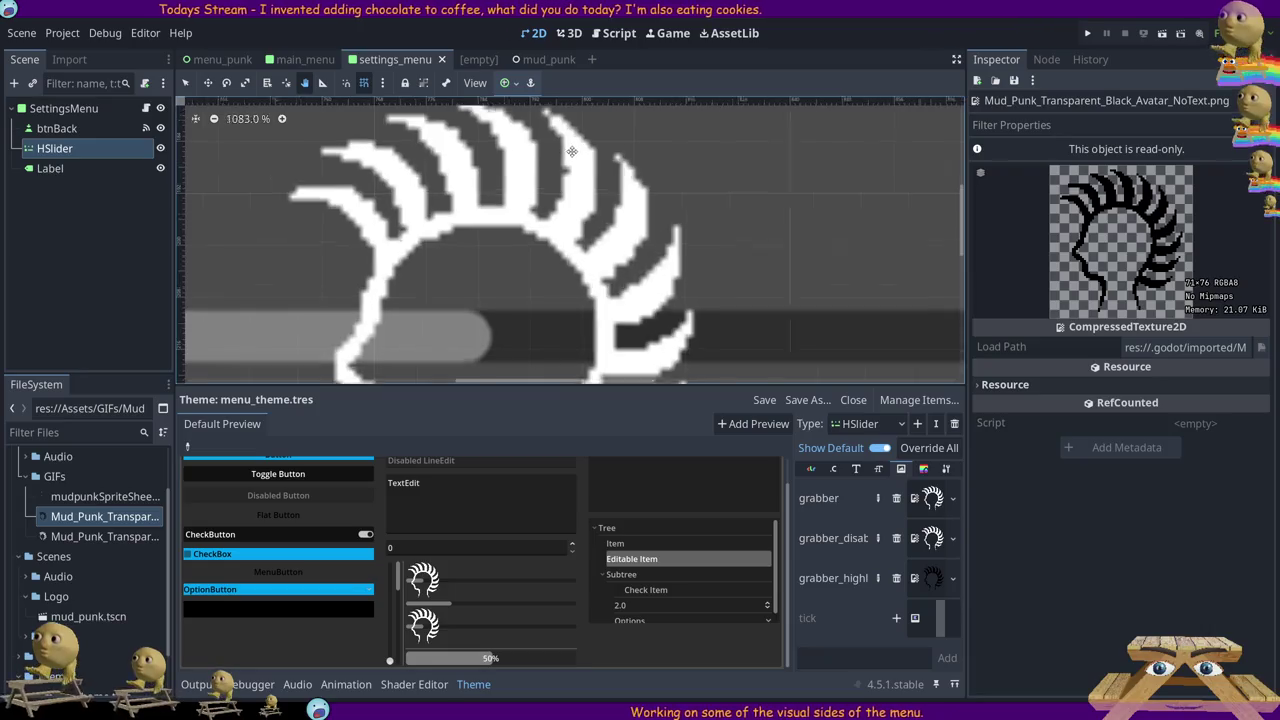
pyautogui.scroll(9, 566, 158)
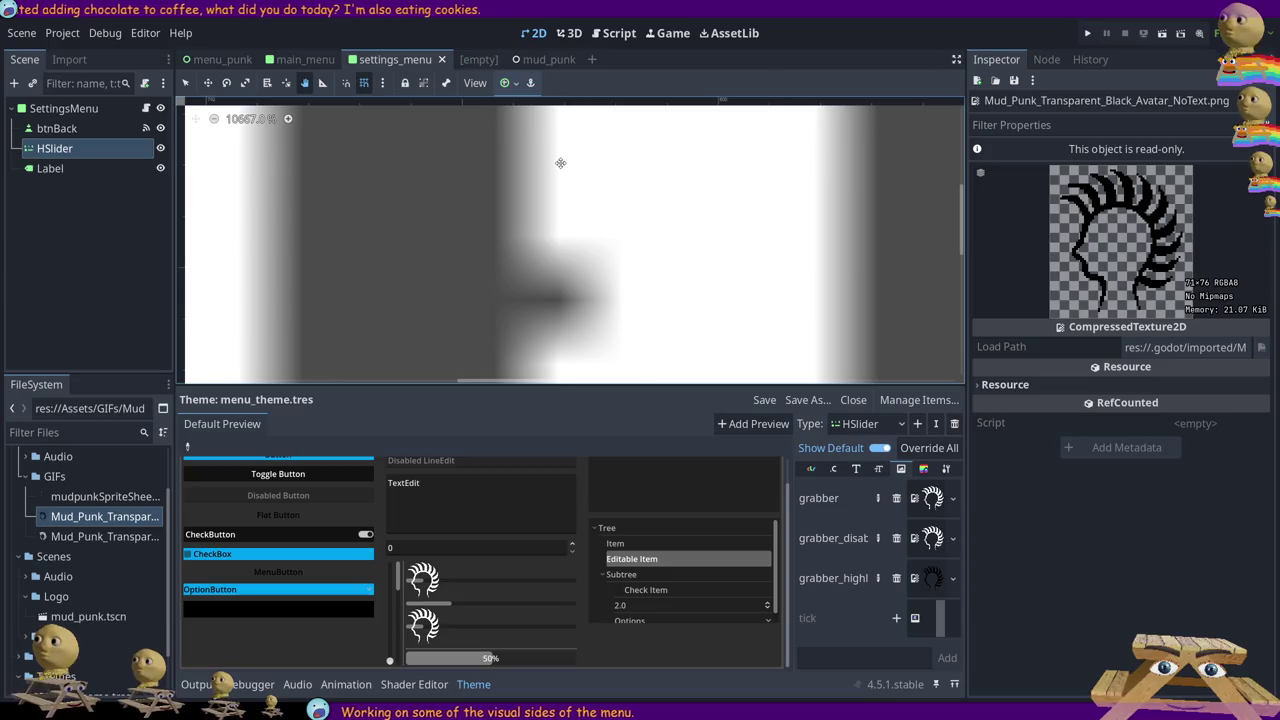
pyautogui.scroll(-9, 555, 163)
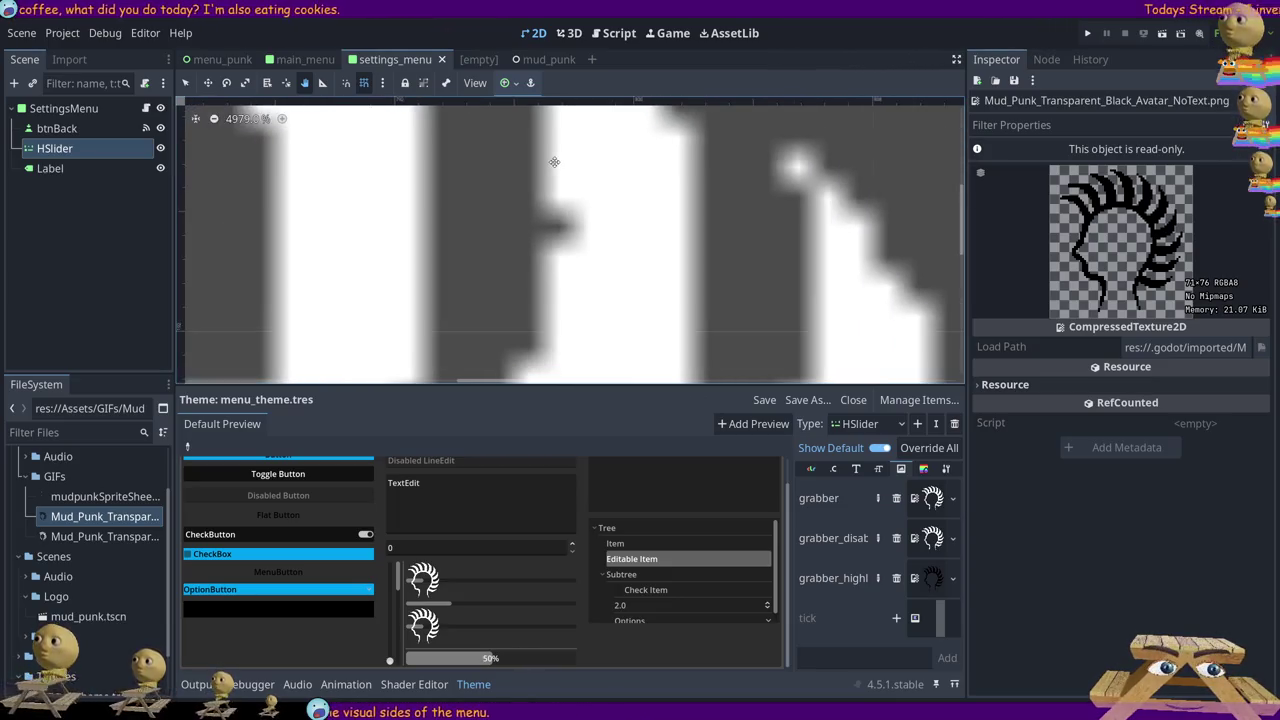
pyautogui.scroll(4, 549, 163)
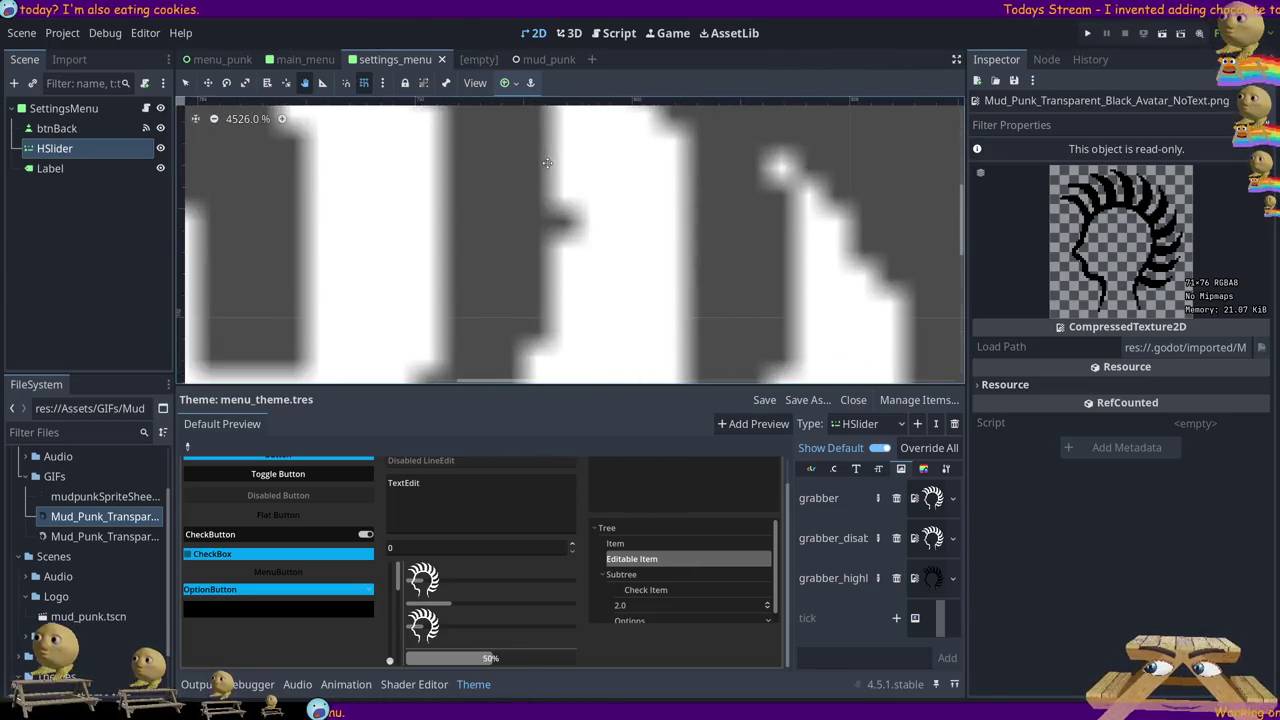
pyautogui.scroll(-13, 542, 163)
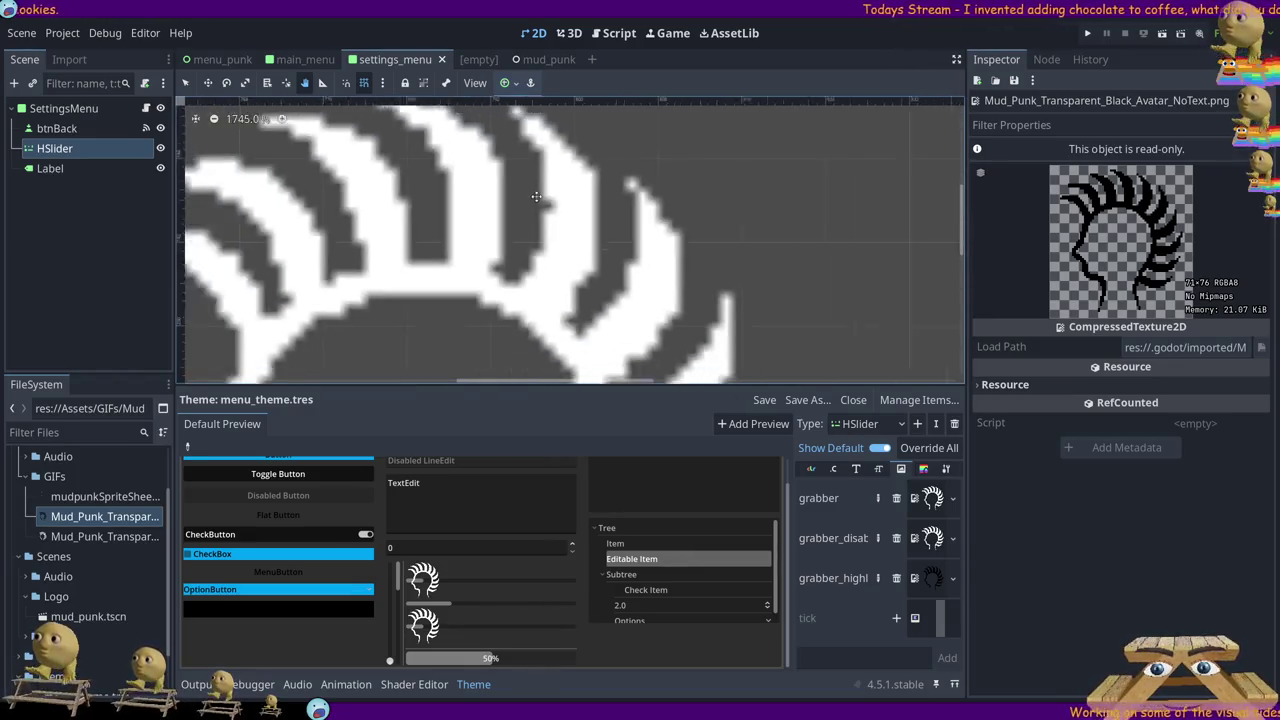
pyautogui.moveTo(536, 196); pyautogui.dragTo(488, 176)
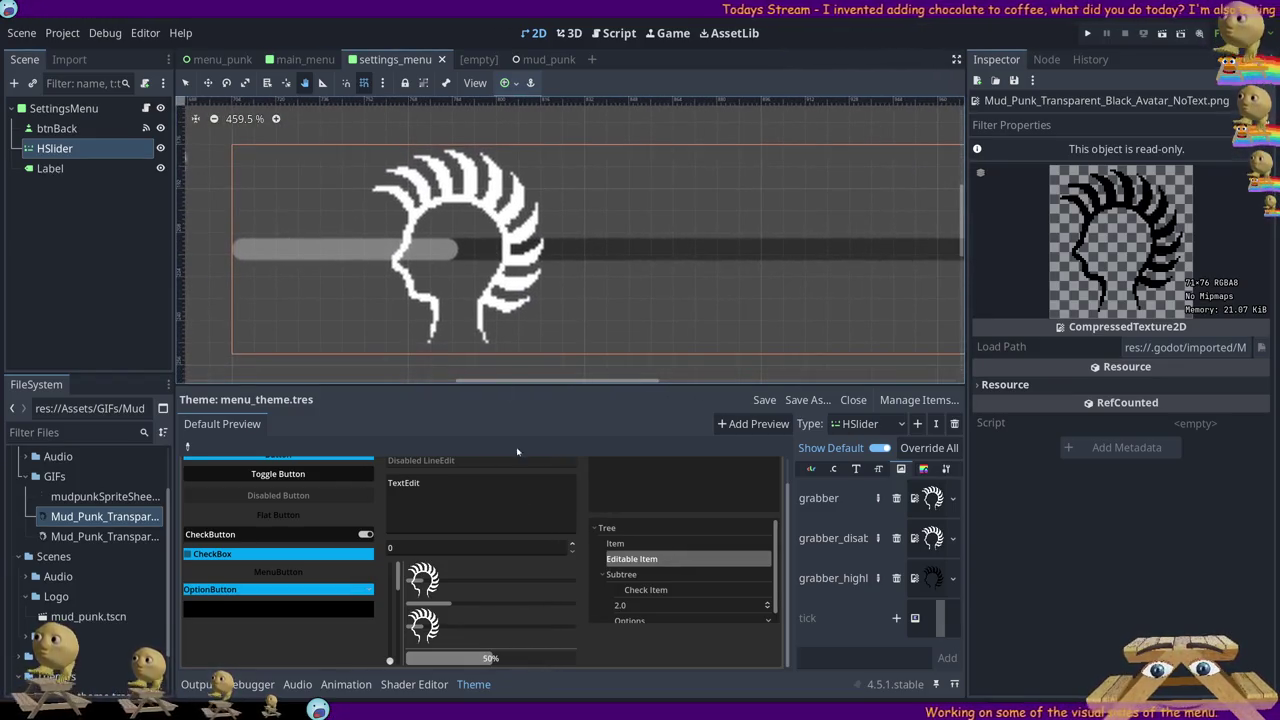